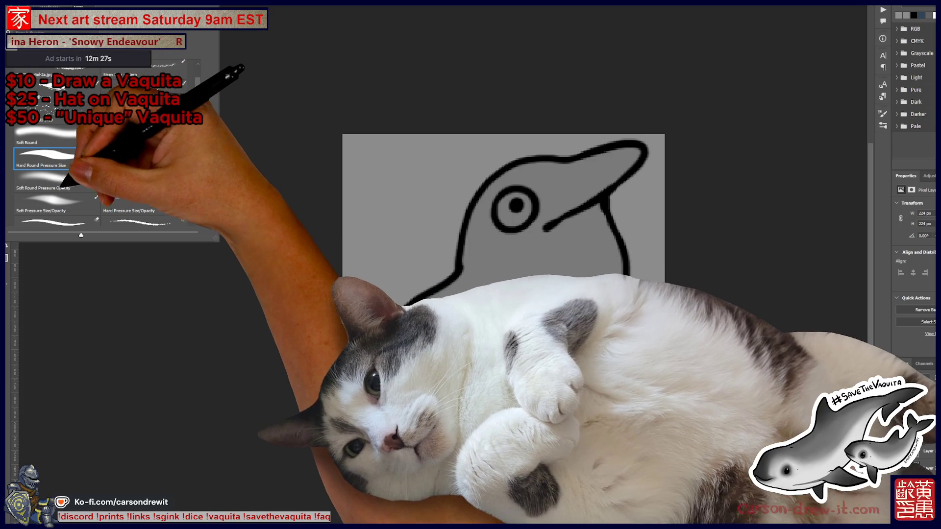
With a larger brush, paint a soft white belly and chest highlight and fill the eye white
left_click(188, 384)
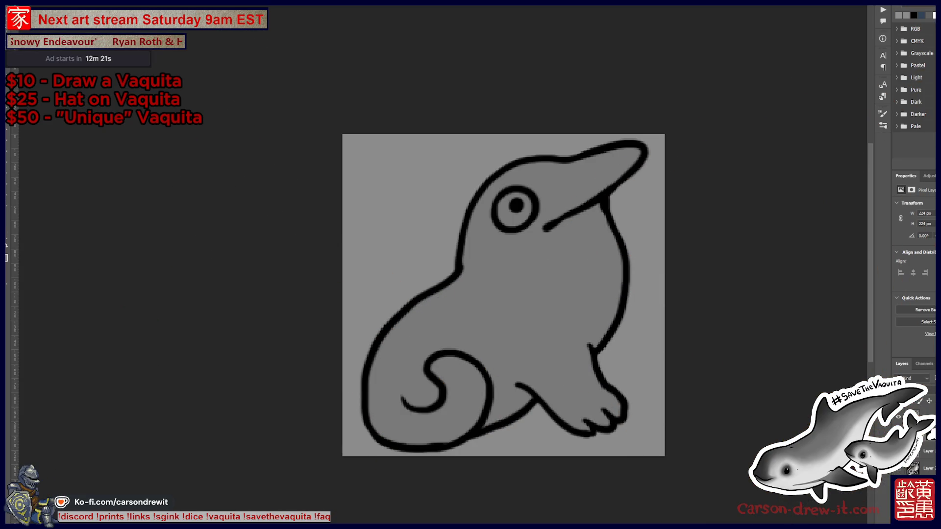
key("F6")
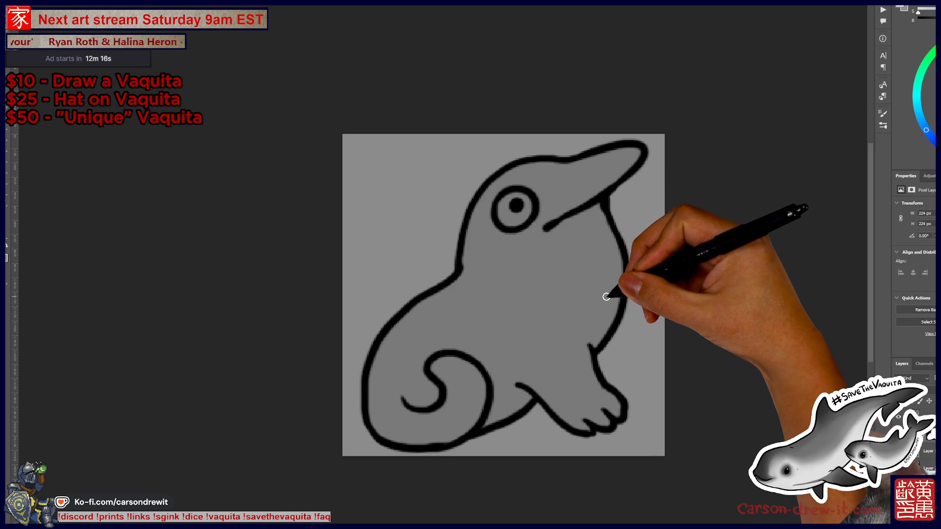
key("]")
key("]")
key("]")
mouse_move(605, 220)
left_mouse_down()
mouse_move(596, 218)
mouse_move(595, 238)
mouse_move(563, 218)
mouse_move(632, 256)
mouse_move(572, 236)
mouse_move(600, 283)
mouse_move(490, 420)
mouse_move(525, 430)
mouse_move(542, 420)
mouse_move(604, 498)
left_mouse_up()
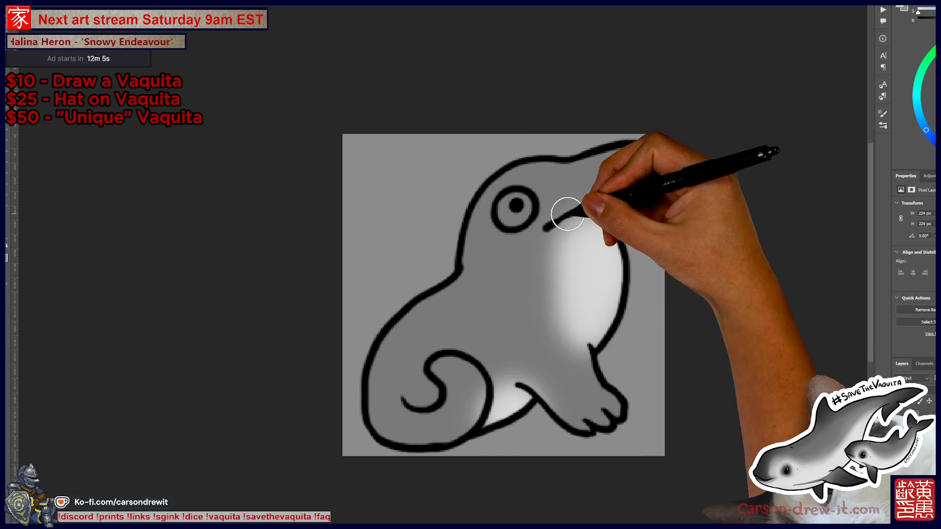
left_click_drag(522, 204, 520, 211)
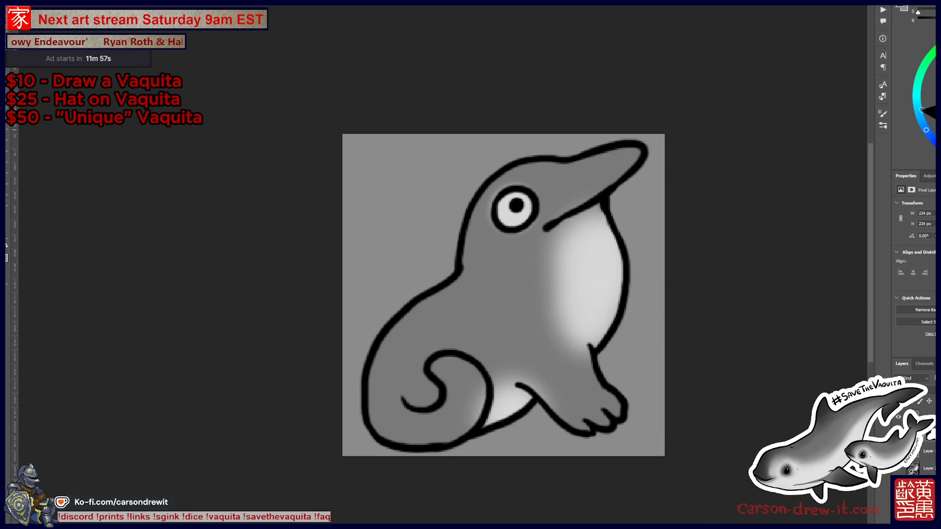
left_click_drag(564, 182, 628, 162)
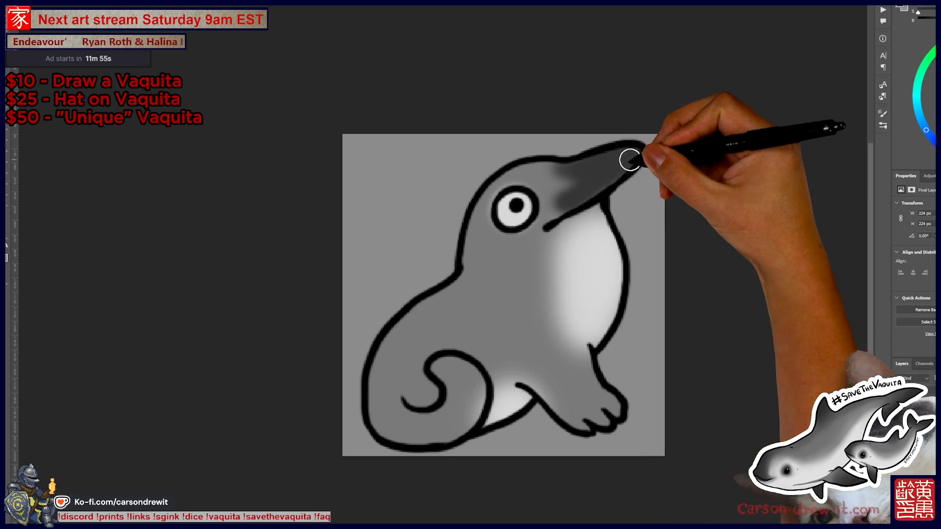
Darken the snout, the head's left outline and the lower body near the flipper in grey
mouse_move(563, 195)
left_mouse_down()
mouse_move(560, 173)
mouse_move(539, 156)
mouse_move(547, 170)
left_mouse_up()
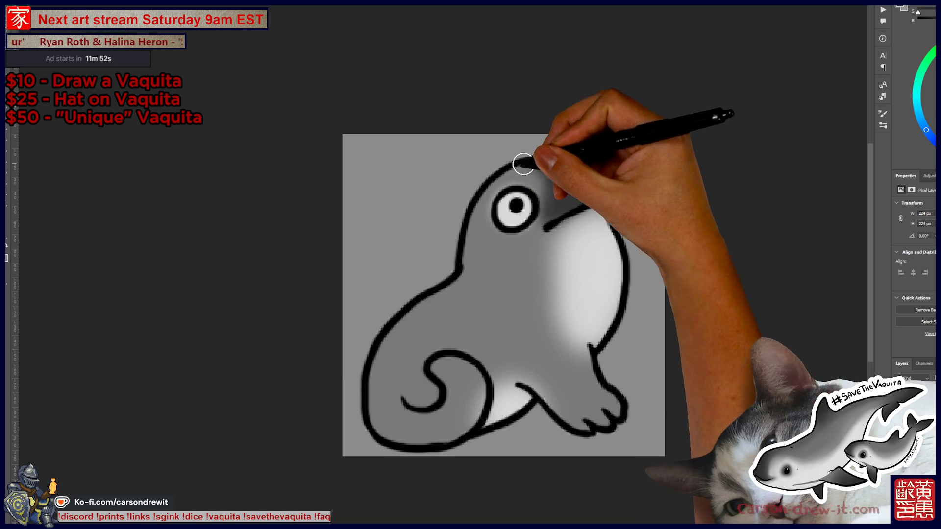
left_click_drag(542, 187, 550, 175)
mouse_move(484, 188)
left_mouse_down()
mouse_move(478, 217)
mouse_move(484, 212)
left_mouse_up()
mouse_move(502, 254)
left_mouse_down()
mouse_move(463, 260)
mouse_move(478, 199)
mouse_move(460, 250)
mouse_move(468, 266)
mouse_move(523, 246)
mouse_move(519, 222)
mouse_move(494, 229)
mouse_move(525, 239)
mouse_move(536, 217)
mouse_move(466, 283)
mouse_move(397, 312)
mouse_move(359, 374)
mouse_move(365, 381)
mouse_move(443, 294)
mouse_move(368, 427)
mouse_move(420, 428)
mouse_move(429, 417)
left_mouse_up()
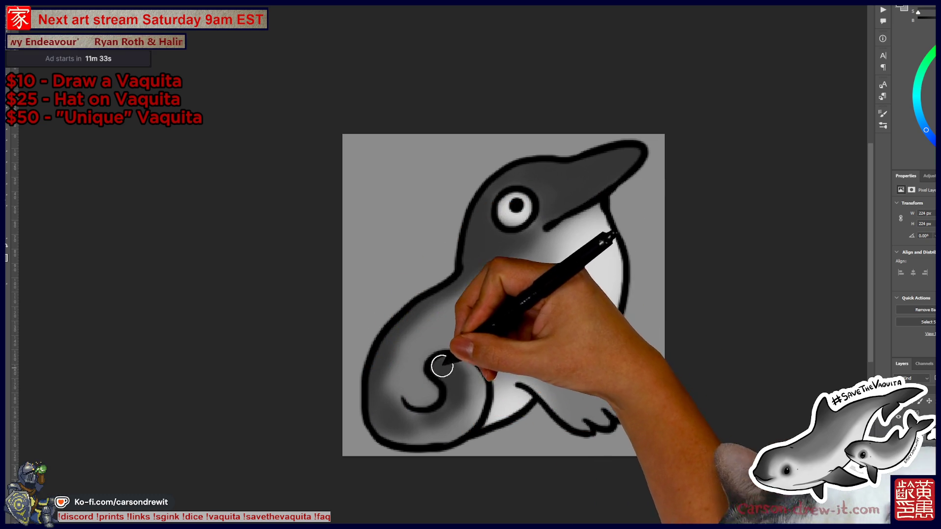
mouse_move(477, 397)
left_mouse_down()
mouse_move(439, 416)
mouse_move(472, 409)
mouse_move(431, 441)
mouse_move(386, 435)
mouse_move(417, 422)
mouse_move(390, 386)
mouse_move(419, 356)
mouse_move(431, 315)
mouse_move(399, 357)
mouse_move(412, 325)
mouse_move(502, 278)
mouse_move(534, 385)
left_mouse_up()
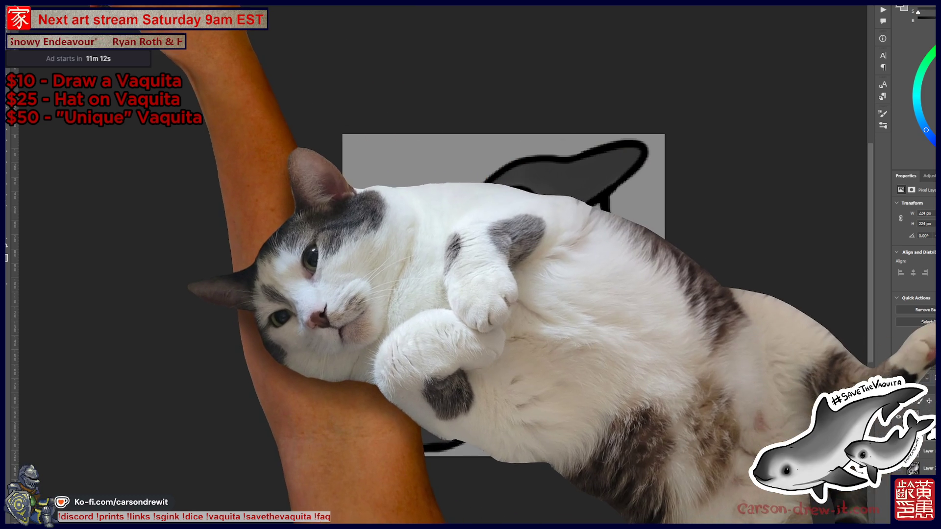
right_click(147, 98)
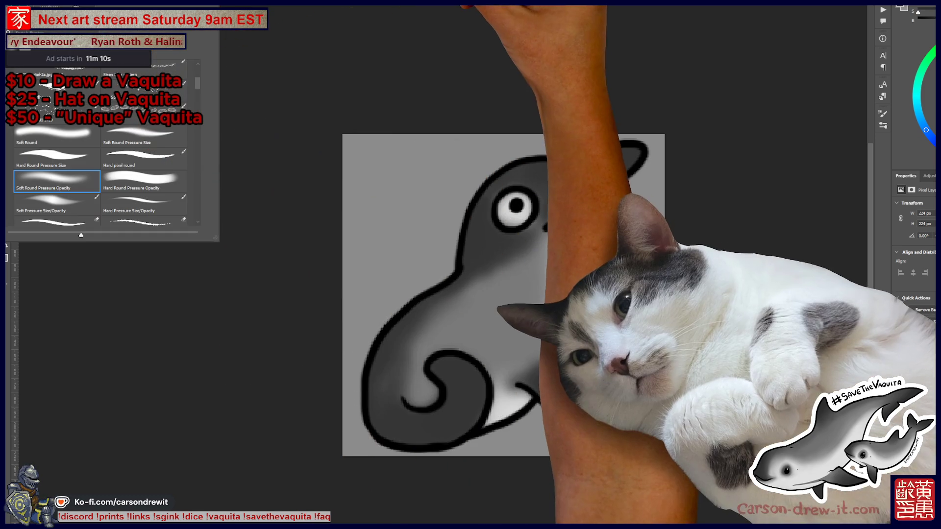
Switch to the Soft Round Pressure Opacity brush and redraw the mouth line and tail spiral
left_click(558, 265)
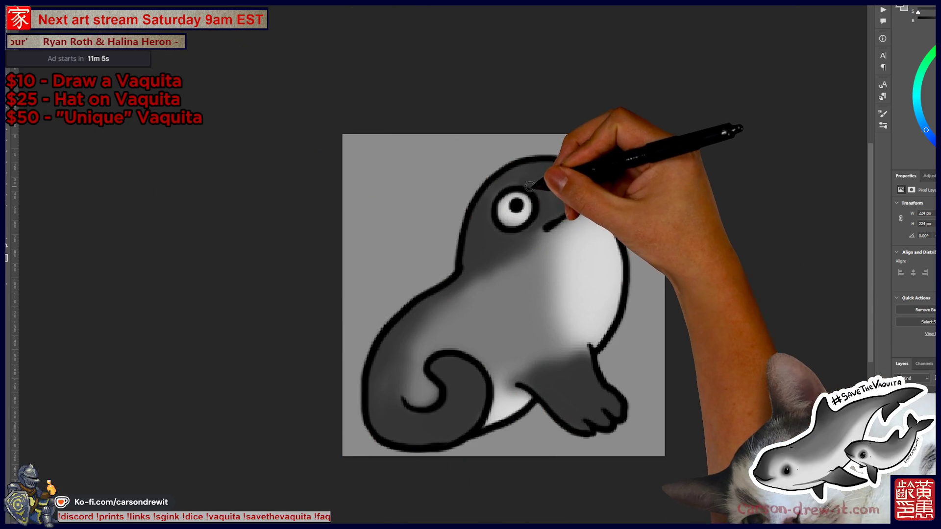
left_click_drag(545, 230, 562, 218)
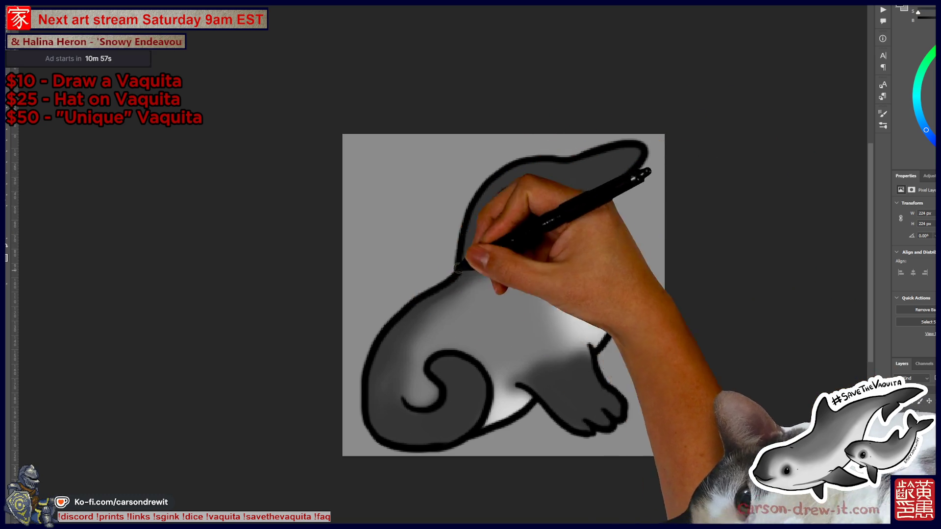
left_click_drag(402, 397, 426, 351)
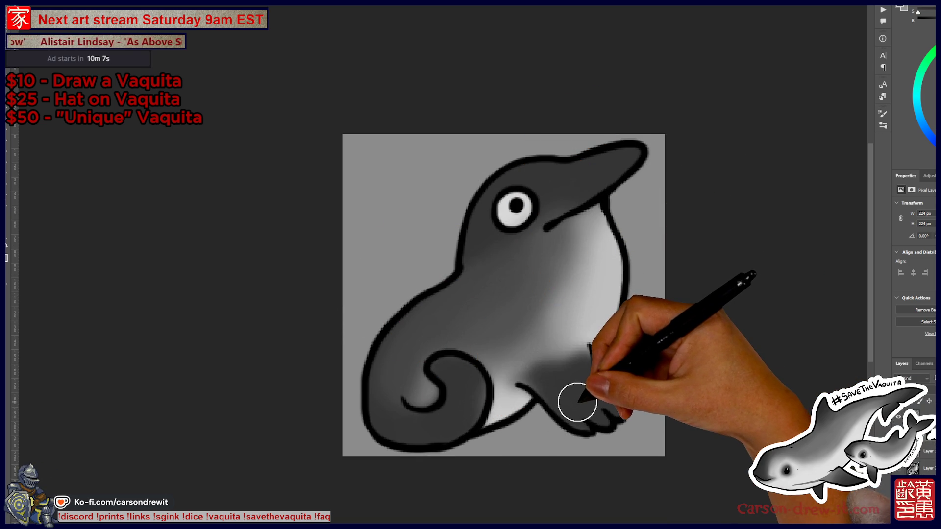
key("bracketleft")
key("bracketleft")
key("bracketleft")
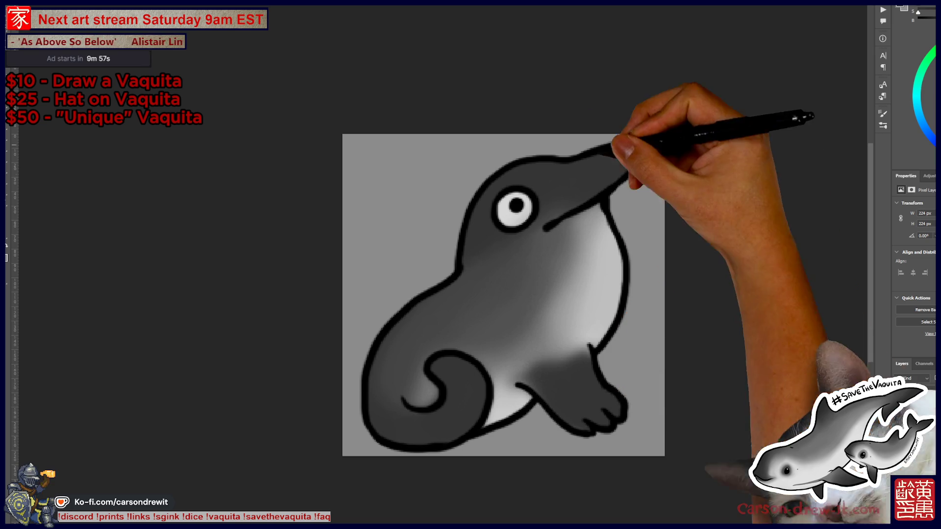
Sample the snout's grey and extend the dark outline along the flipper's outer edge
key("alt")
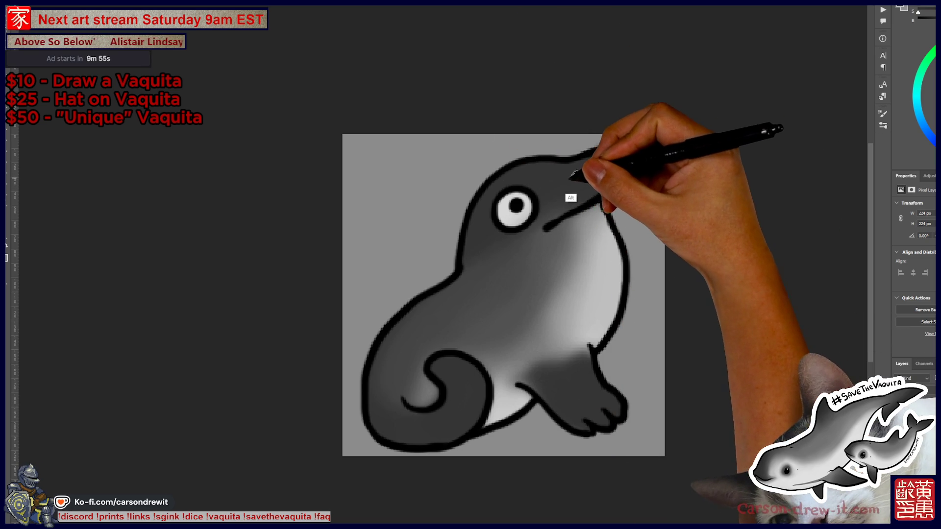
left_click(577, 173, "alt")
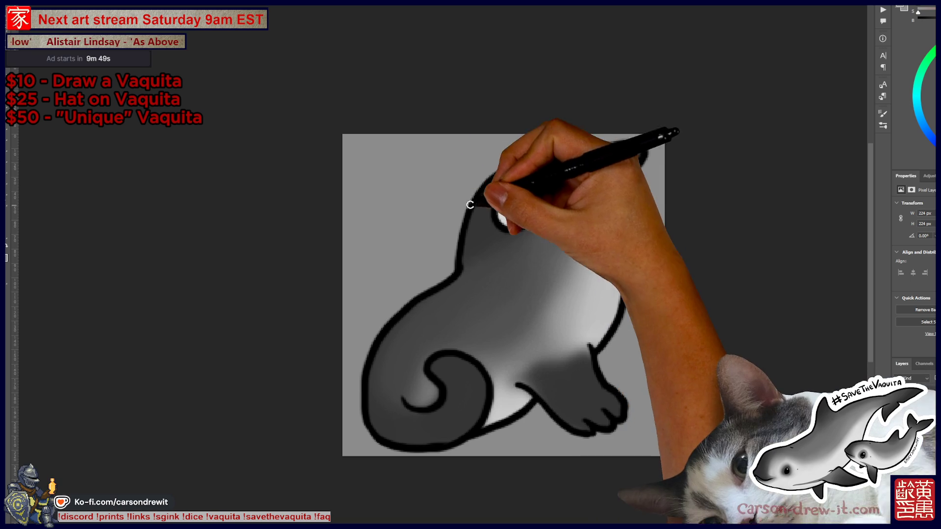
key("bracketright")
key("bracketright")
key("bracketright")
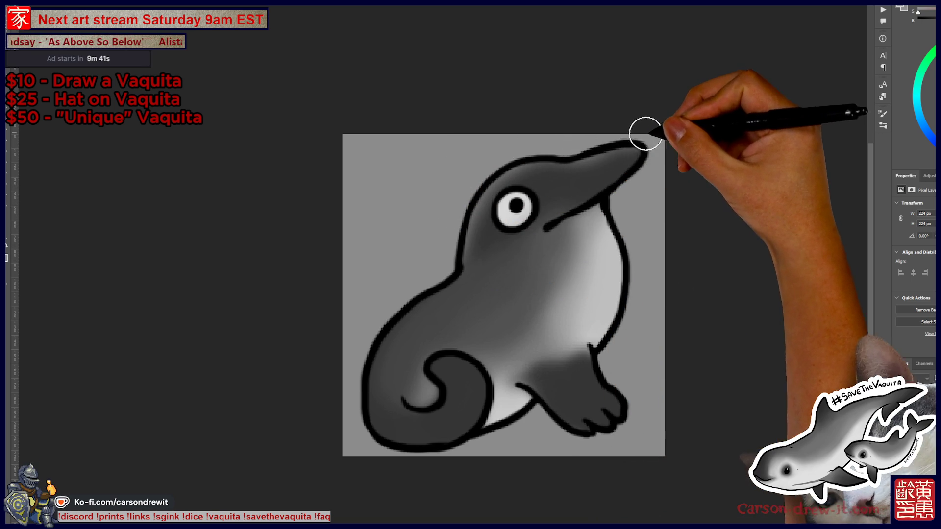
key("ctrl+z")
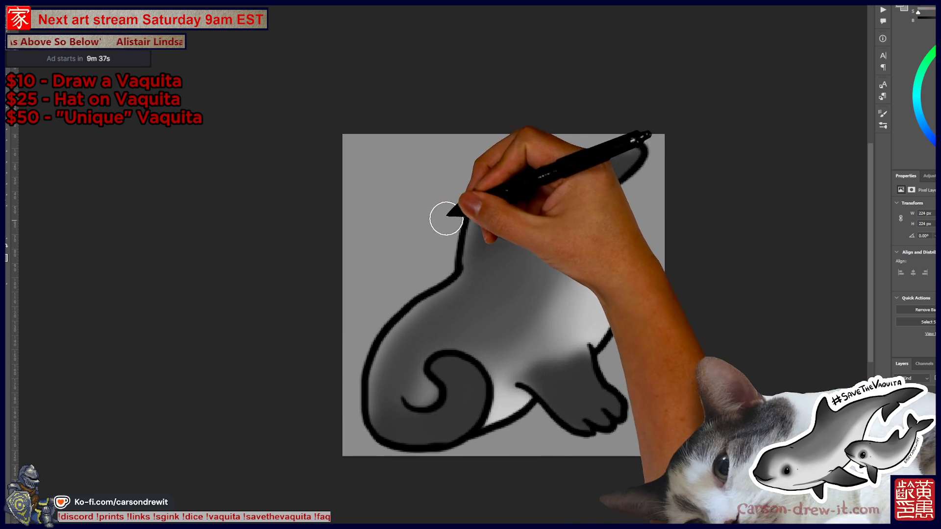
key("ctrl+shift+z")
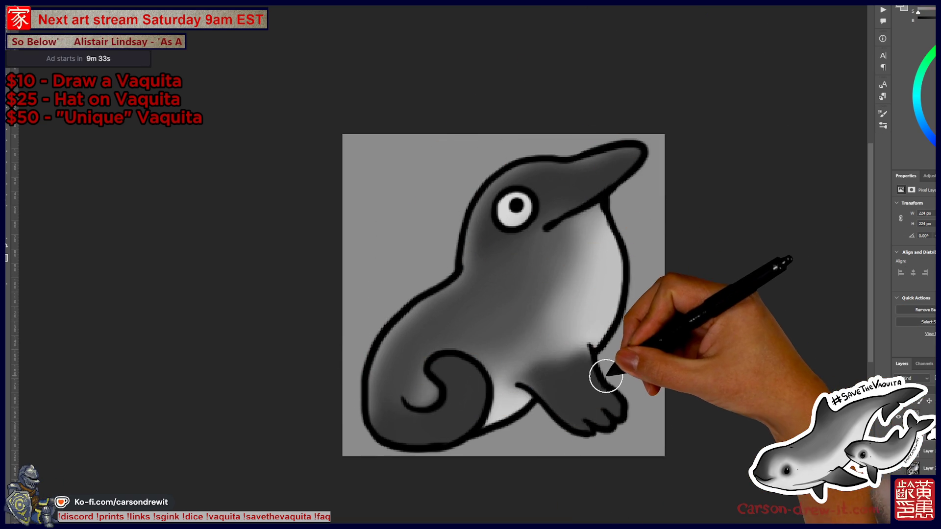
mouse_move(609, 372)
left_mouse_down()
mouse_move(628, 393)
mouse_move(620, 424)
left_mouse_up()
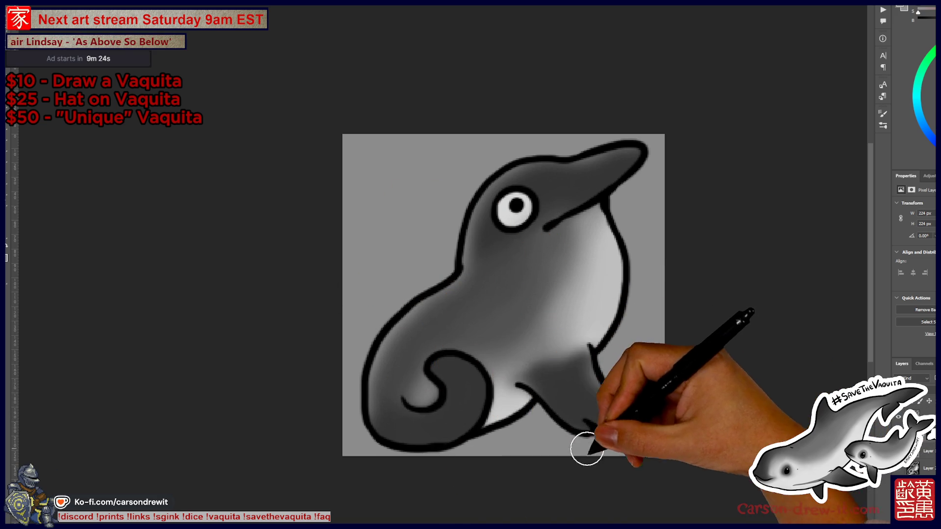
scroll(557, 373, "down", 5)
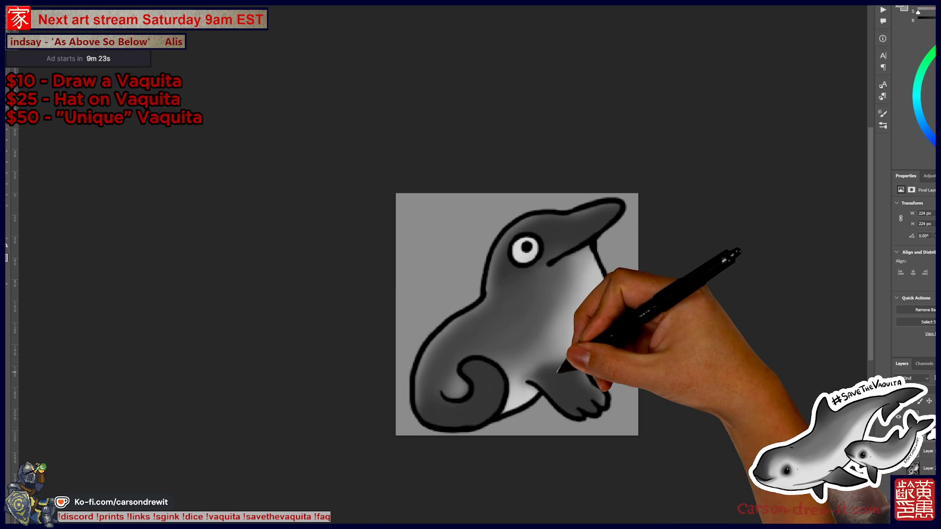
Zoom in on the vaquita and hide the grey Background layer
scroll(538, 364, "up", 5)
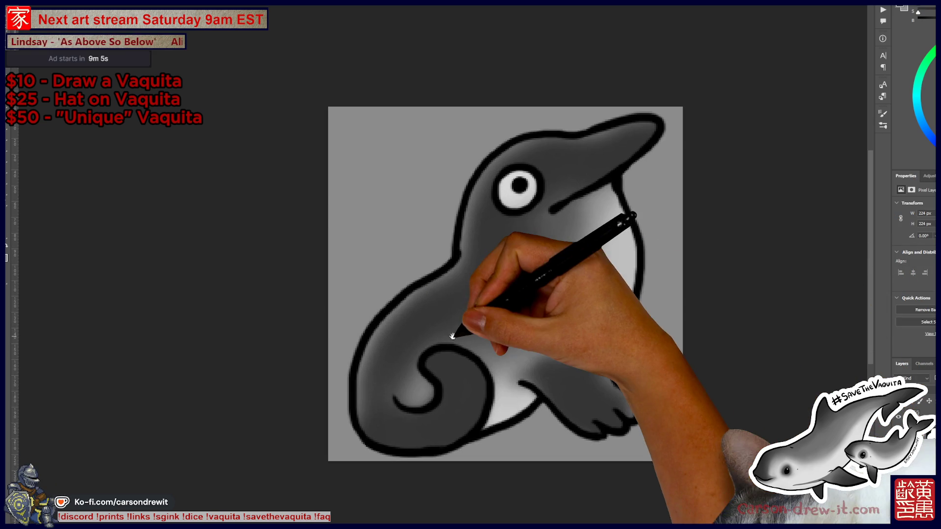
key("ctrl+plus")
scroll(513, 269, "up", 2)
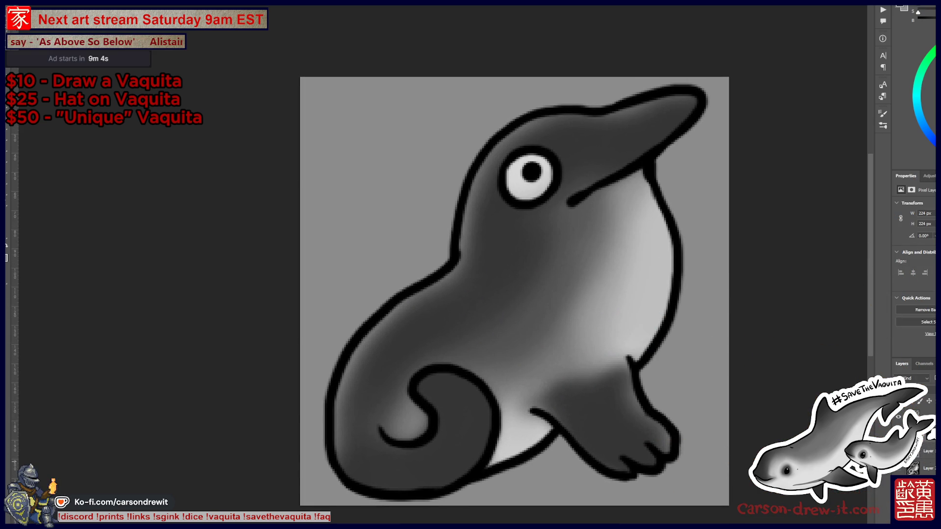
key("Delete")
key("ctrl+z")
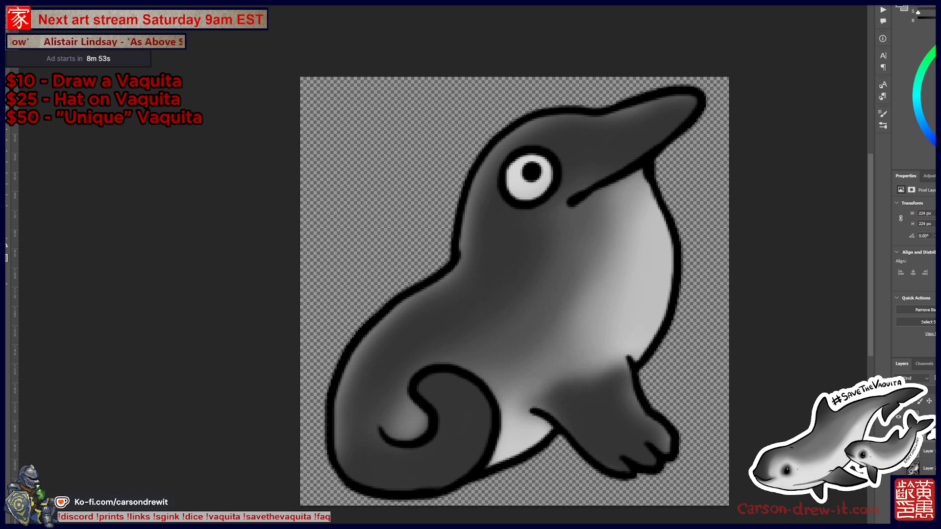
key("ctrl+shift+s")
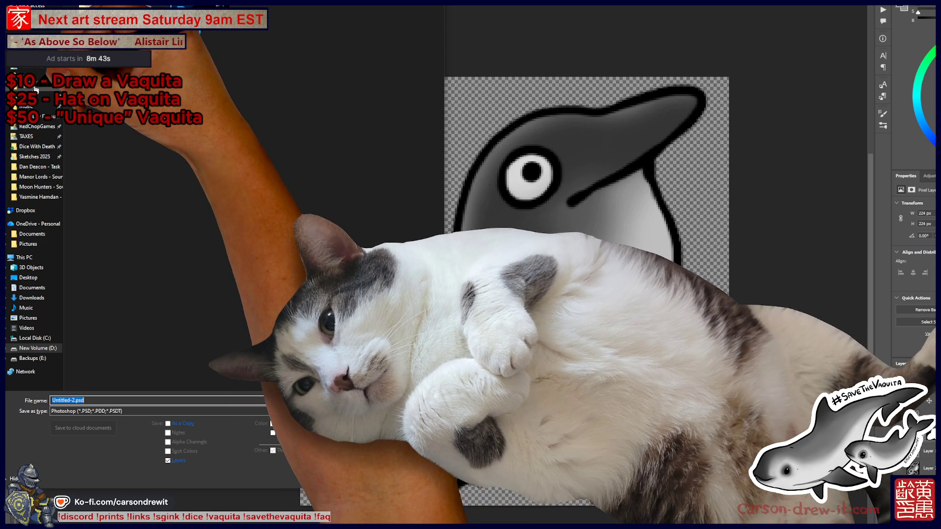
Save the drawing as a PSD in the EMOTES folder under a drewit-prefixed _224 name
left_click(44, 89)
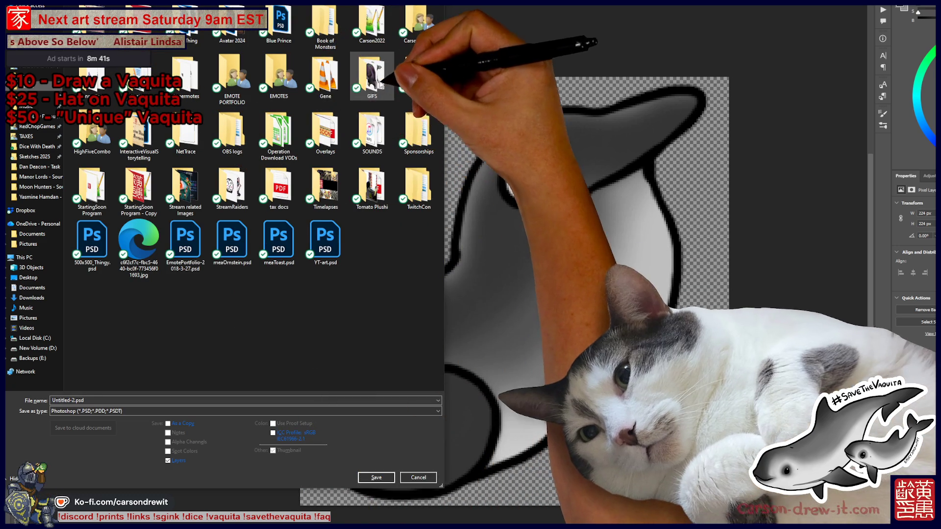
double_click(278, 71)
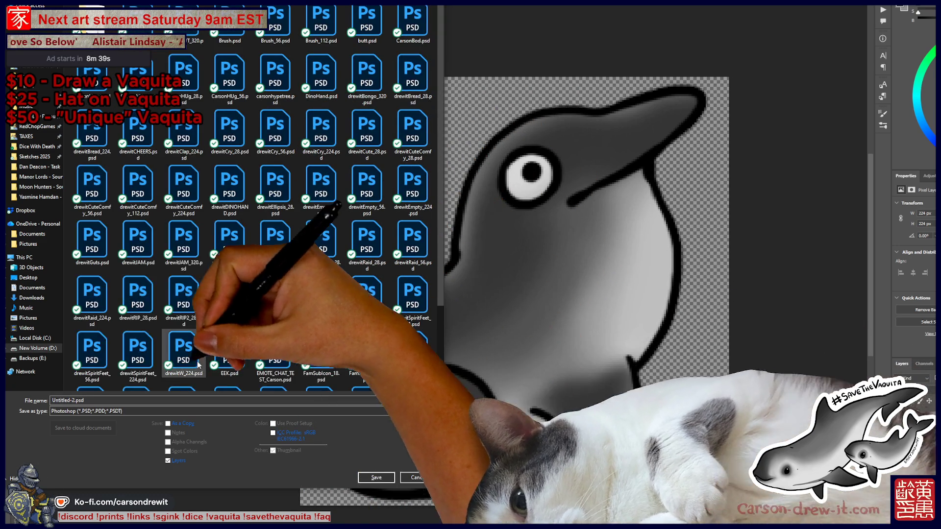
double_click(65, 400)
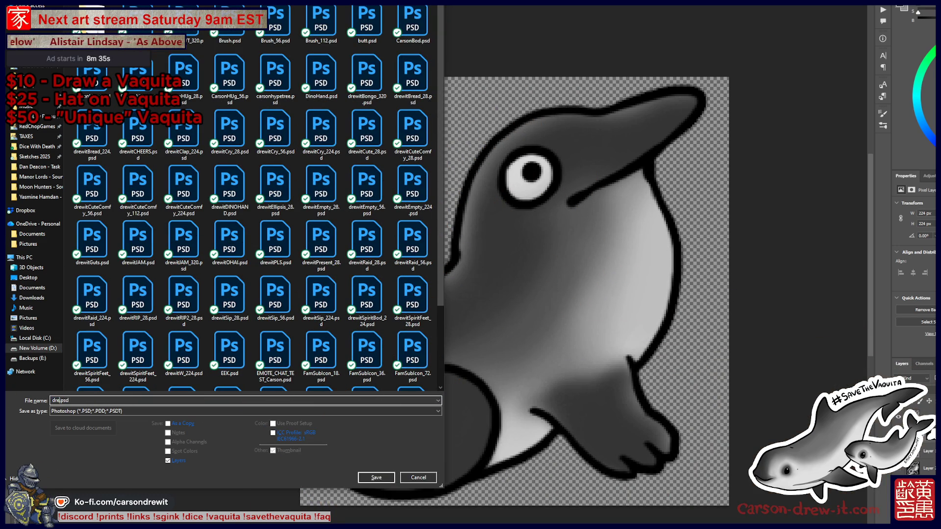
type("itAtiuqav")
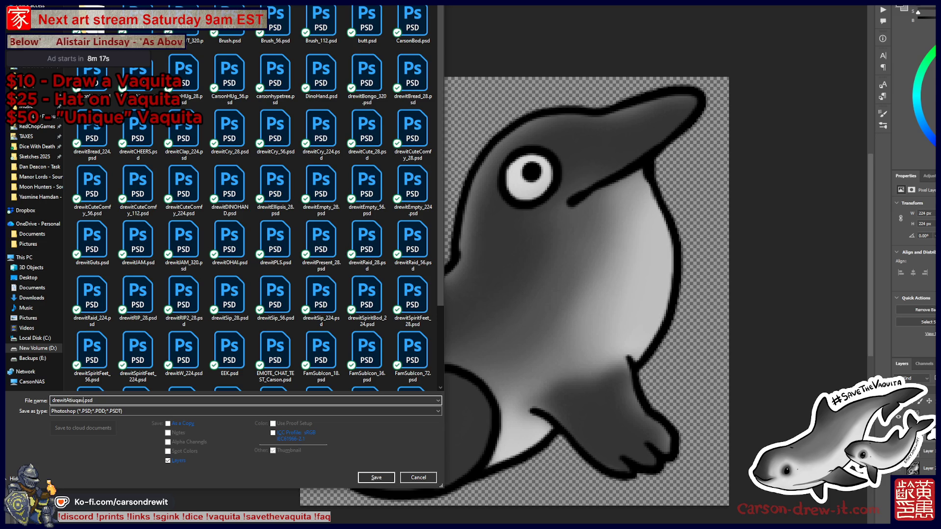
type("_224")
key("Return")
key("Return")
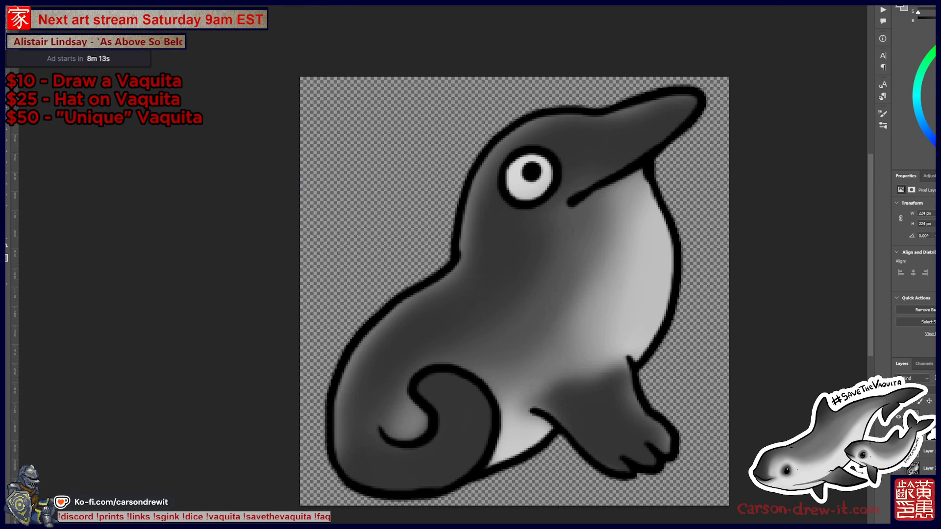
key("ctrl+alt+i")
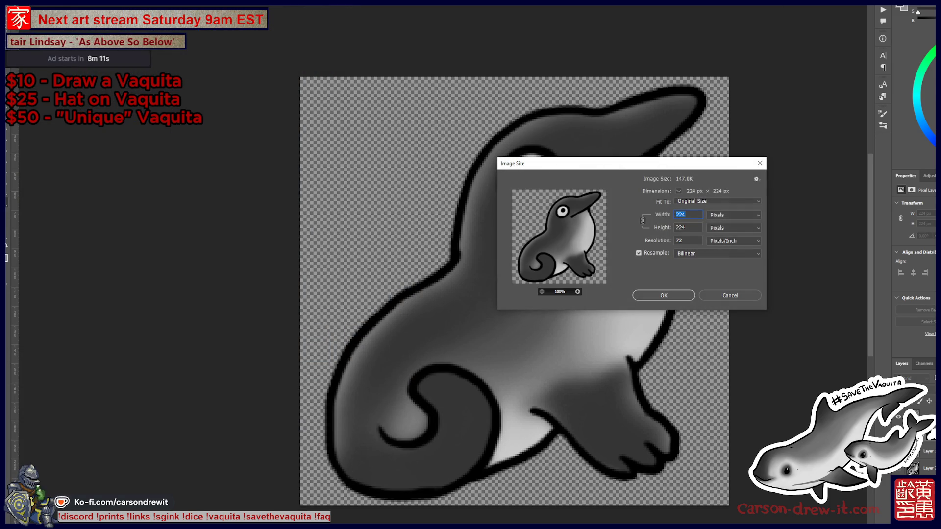
Save the 224 px emote as a PNG copy
key("Escape")
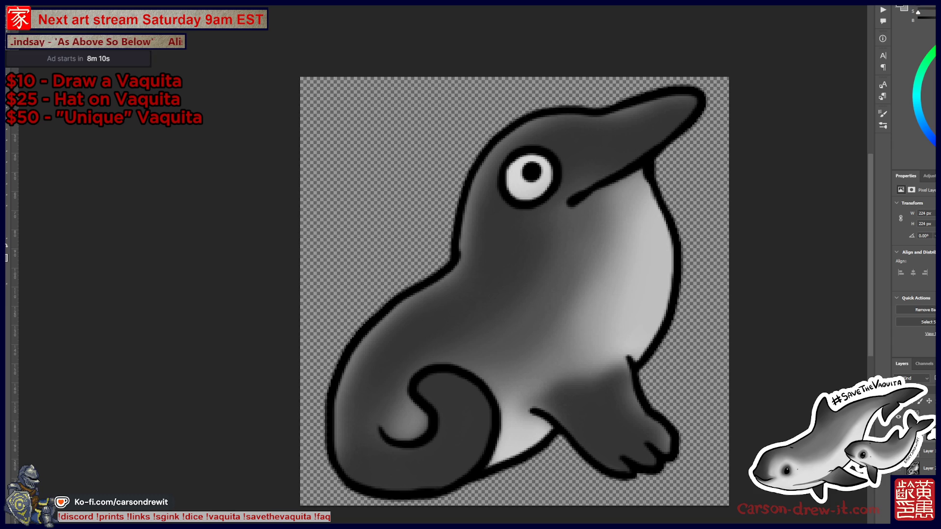
key("ctrl+shift+s")
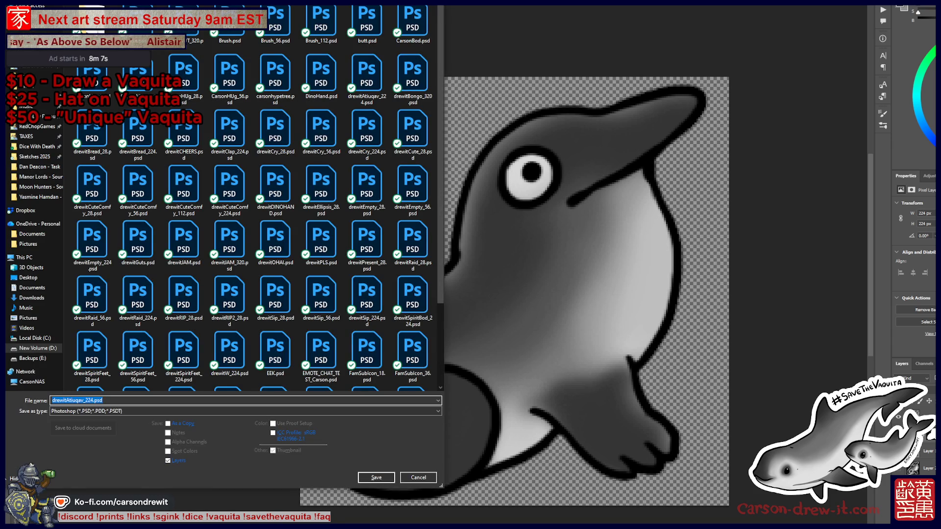
left_click(147, 411)
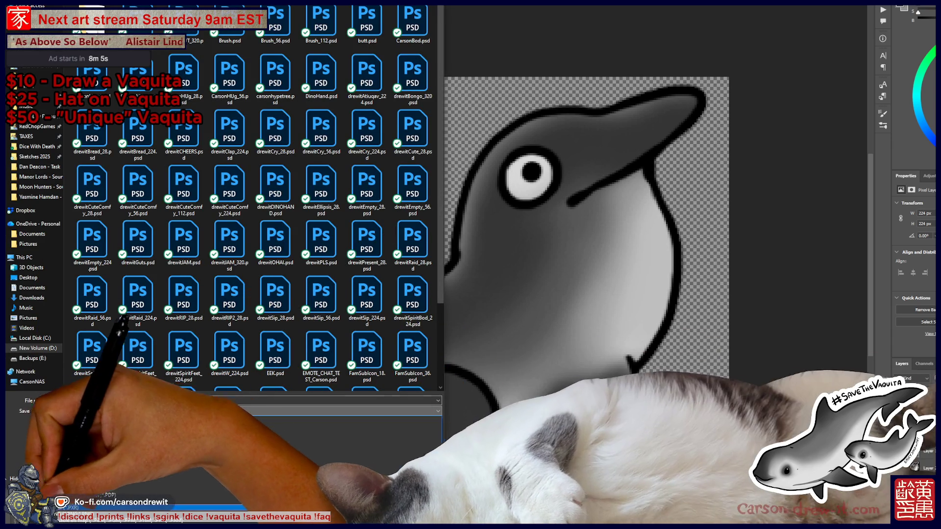
left_click(68, 514)
left_click(377, 478)
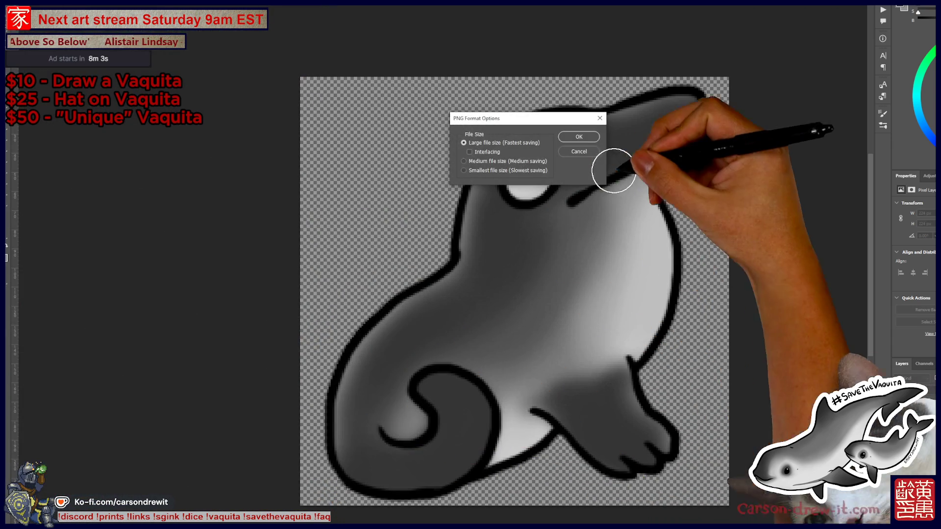
left_click(580, 137)
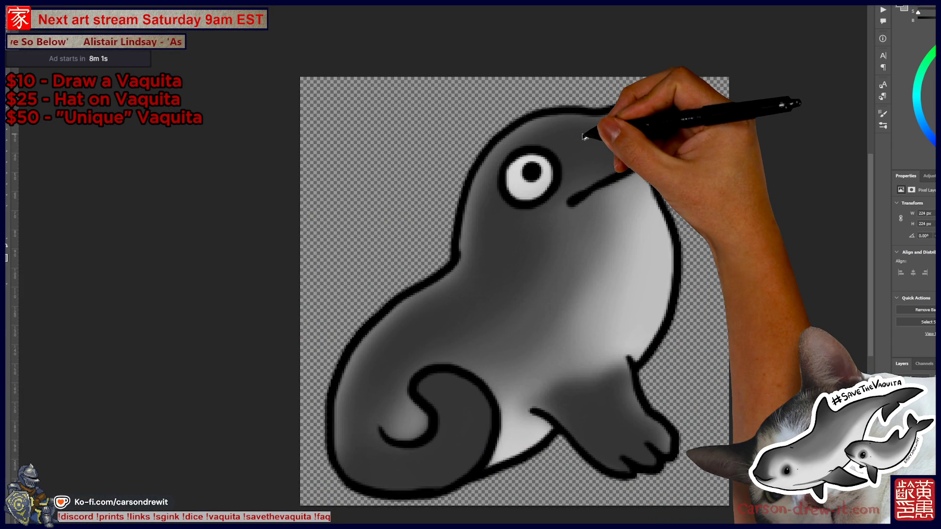
Resize the emote to 112 × 112 px
key("ctrl+alt+i")
type("2")
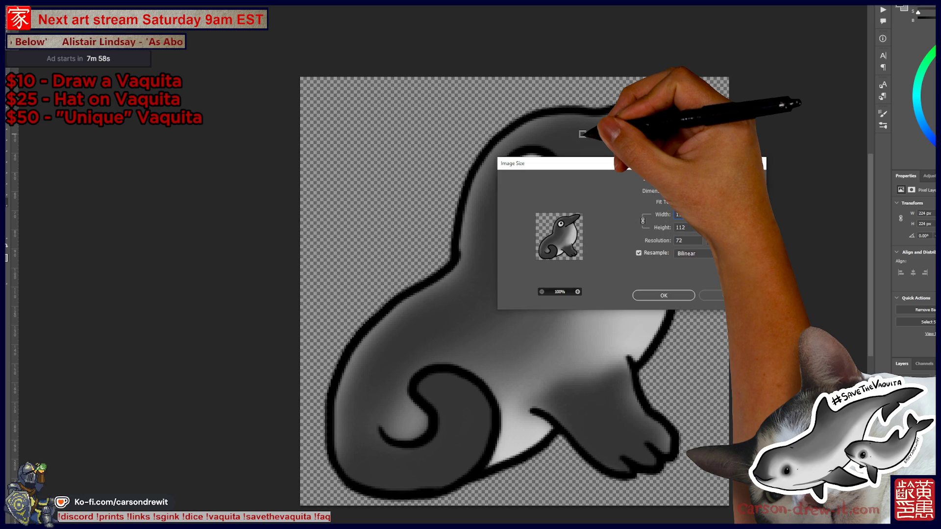
key("Return")
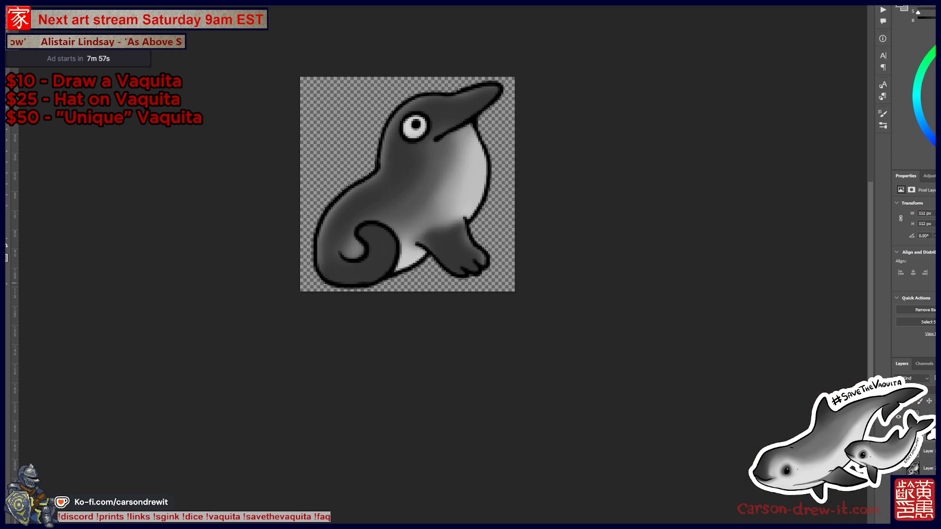
left_click(926, 451)
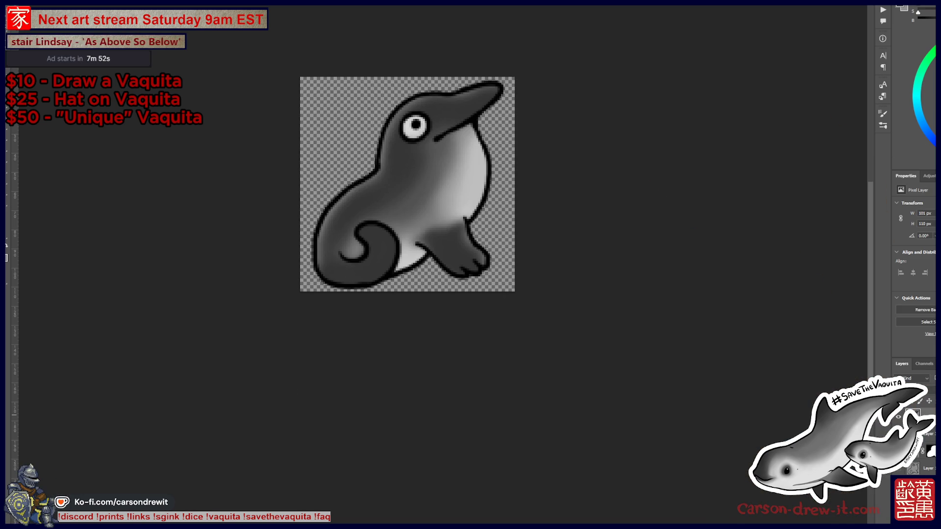
Save the 112 px version as a PNG
key("ctrl+shift+s")
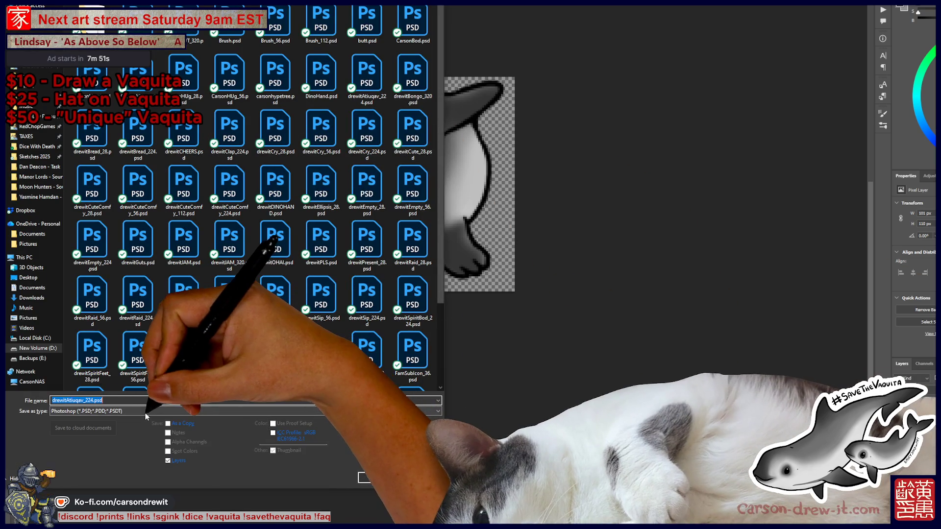
left_click(122, 411)
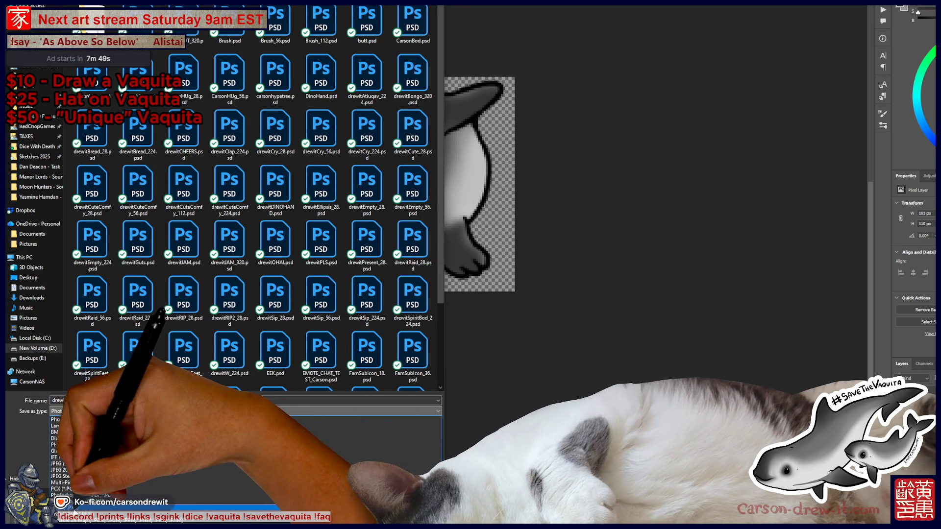
left_click(98, 514)
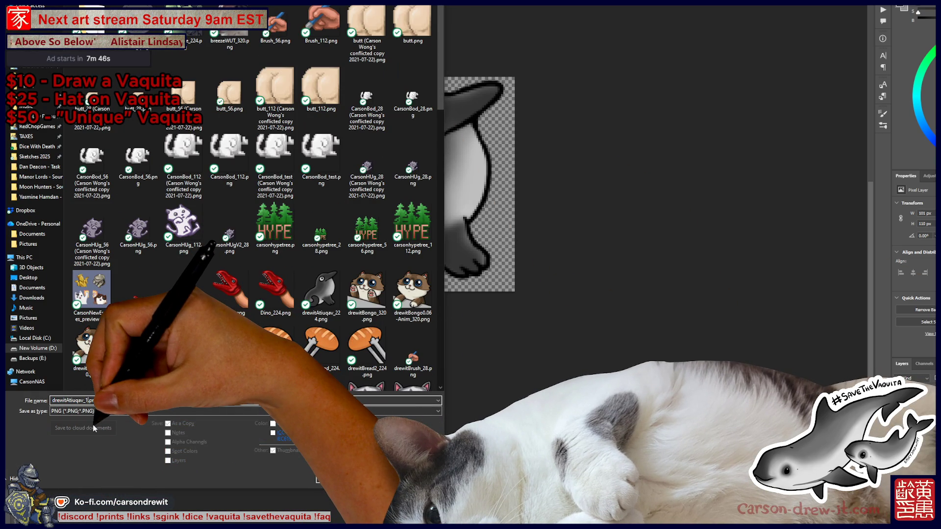
key("Return")
key("Return")
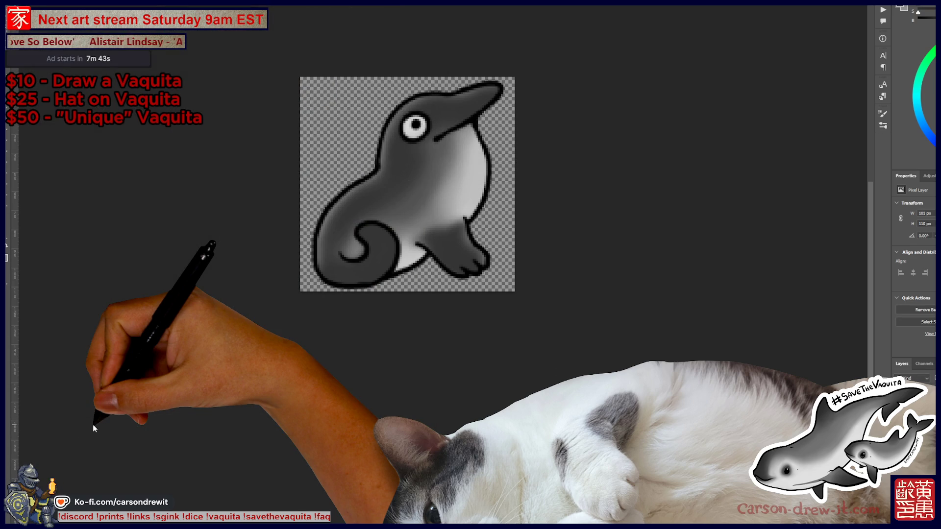
Resize the emote to 56 px wide and zoom in to inspect the tail and flippers
key("ctrl+alt+i")
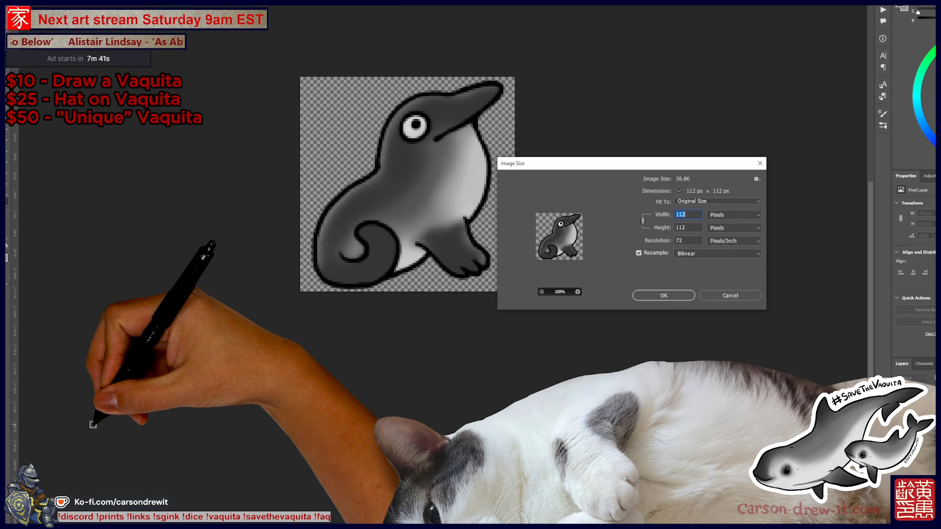
type("56")
key("Return")
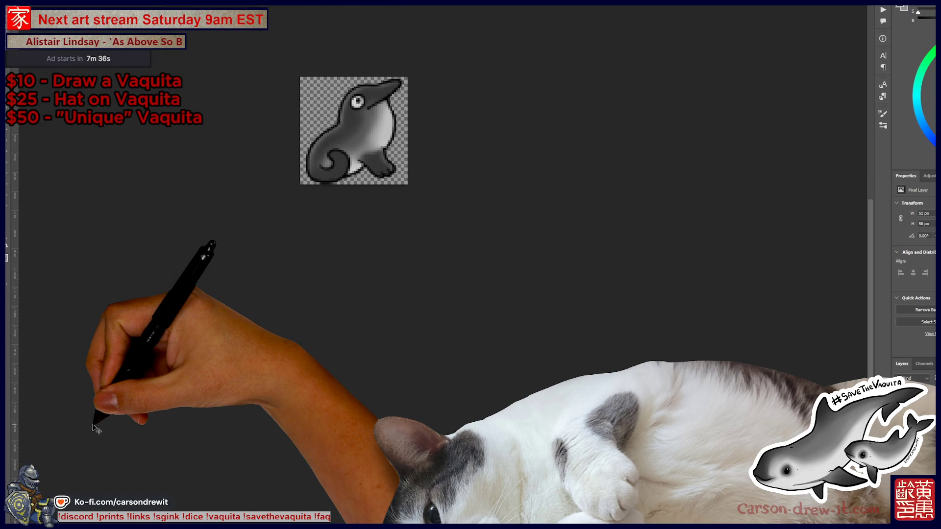
key("ctrl+plus")
key("ctrl+plus")
key("ctrl+plus")
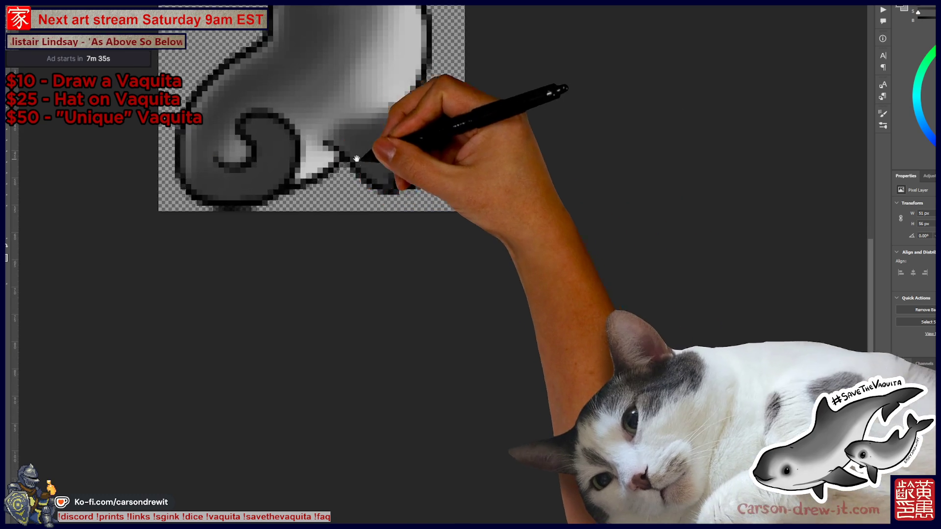
left_click_drag(336, 179, 489, 374)
scroll(619, 427, "down", 5)
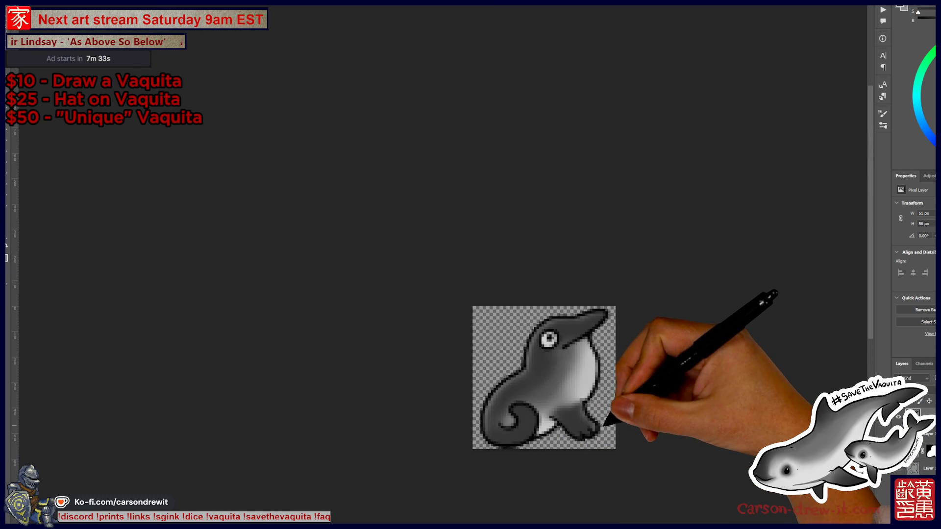
scroll(618, 427, "down", 3)
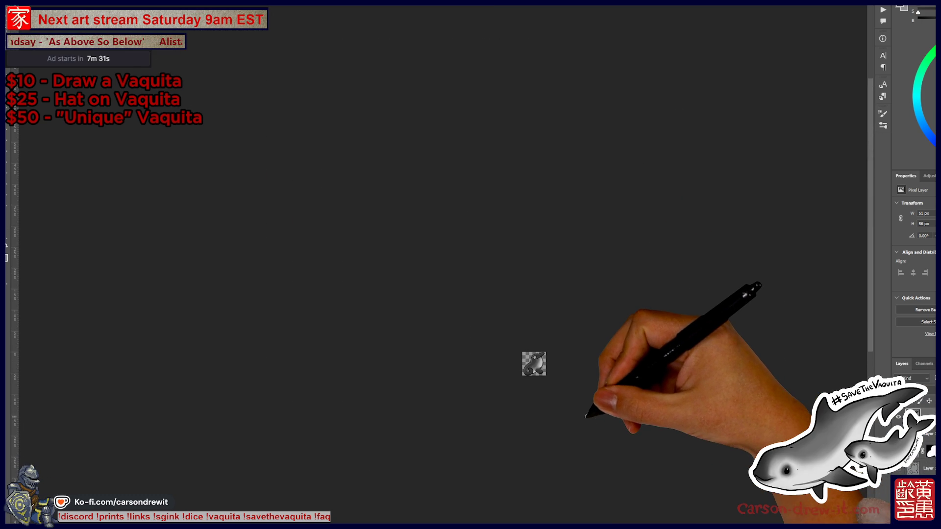
scroll(541, 369, "up", 6)
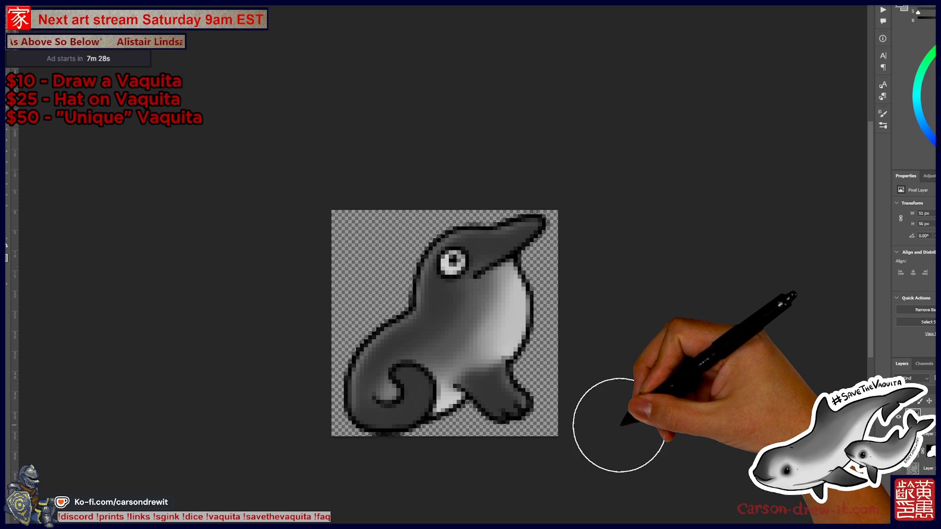
Save it as drewitAtiuqav_56.png, replacing 224 with 56 in the file name
key("ctrl+shift+s")
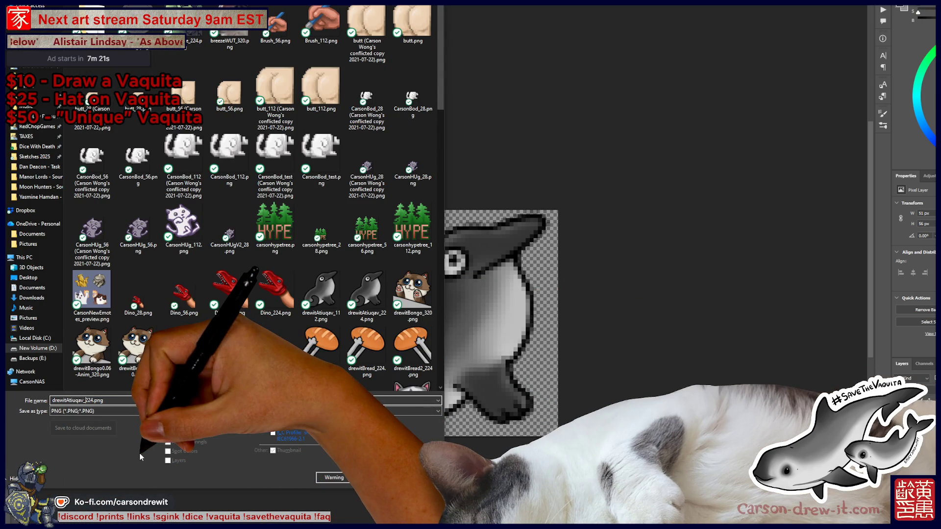
key("ctrl+shift+Left")
type("56")
key("Return")
key("Return")
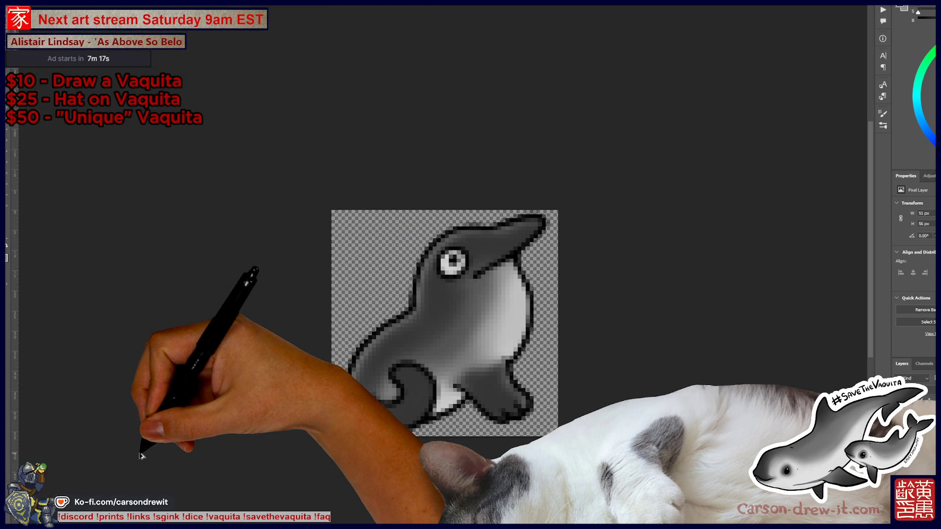
key("ctrl+alt+i")
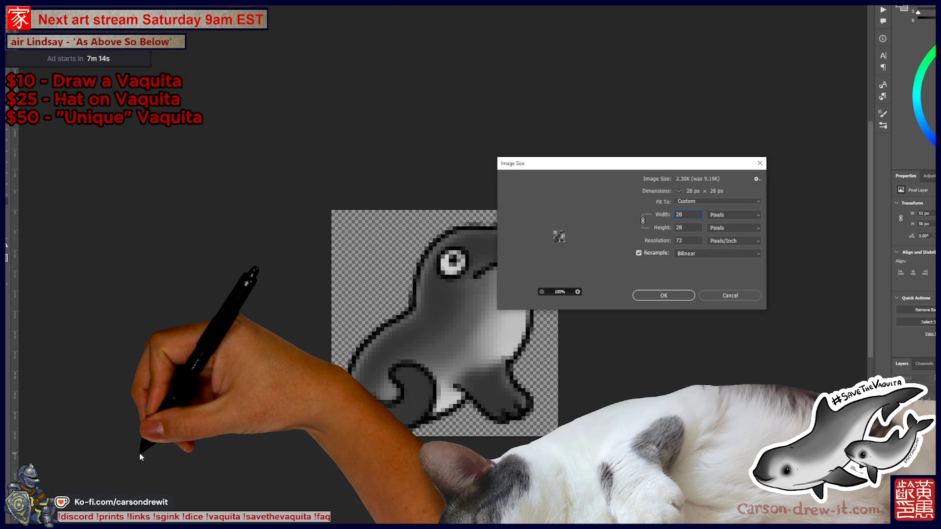
Apply the 28 × 28 px resize and zoom in on the blocky sprite
key("Return")
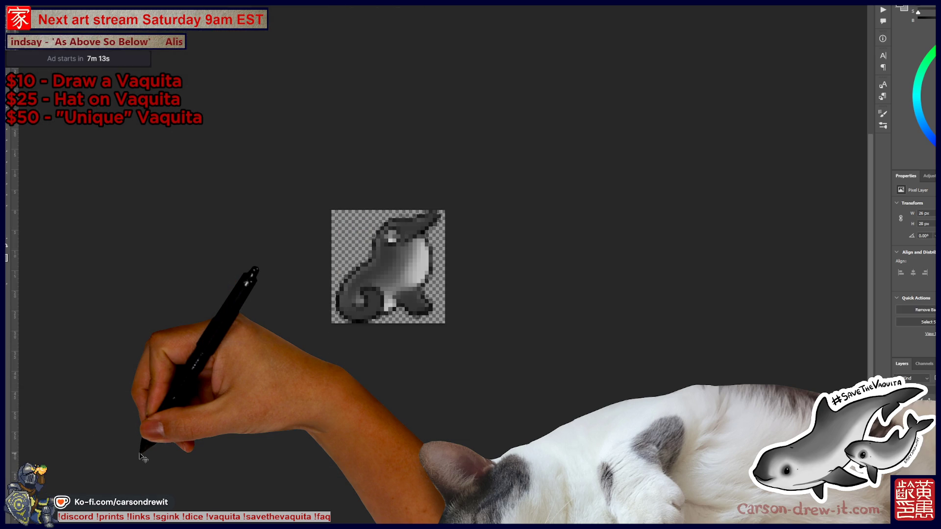
key("ctrl+plus")
key("ctrl+plus")
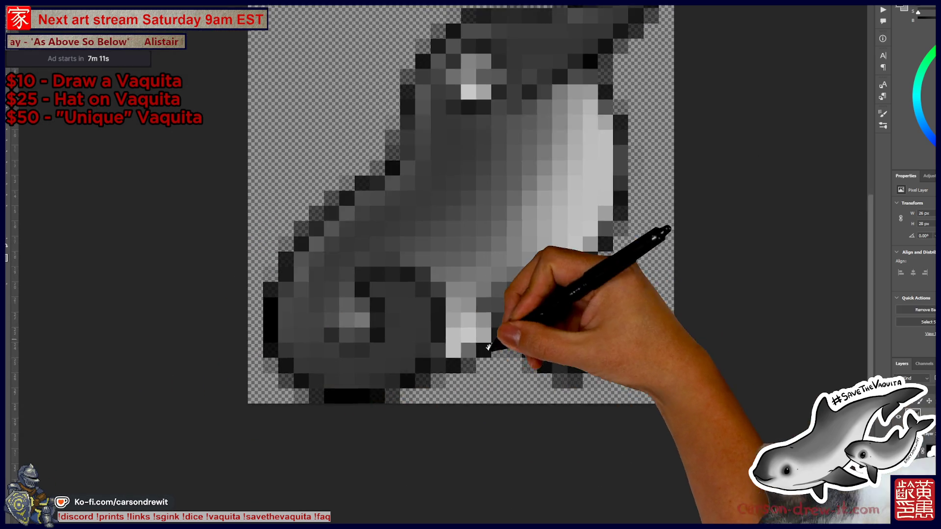
key("F5")
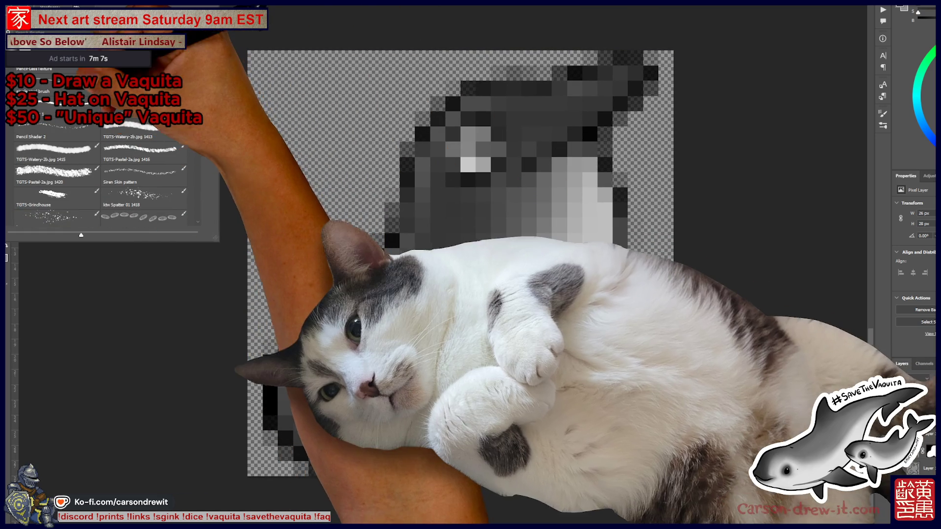
scroll(94, 109, "up", 2)
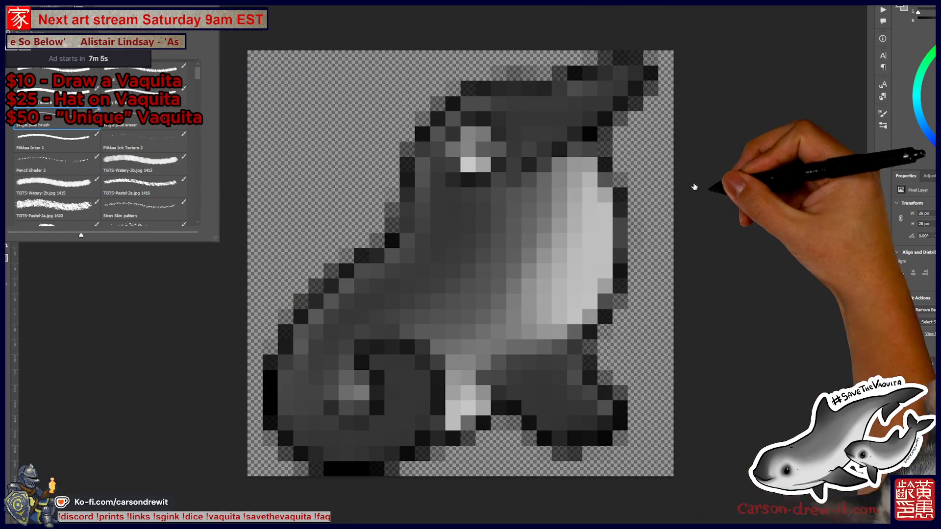
key("F5")
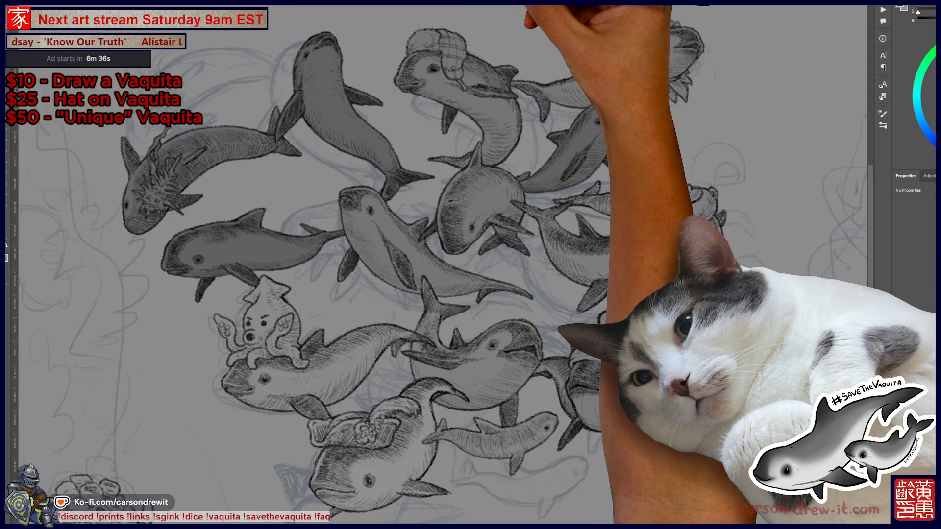
Save the 28 px emote as drewitAtiuqav_28.psd, then begin saving the vaquita group sketch
key("ctrl+shift+s")
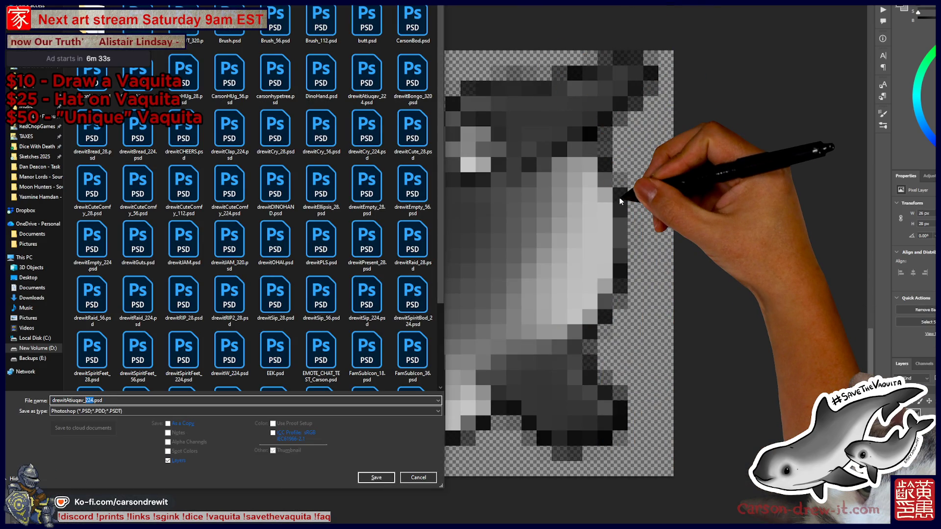
type("45")
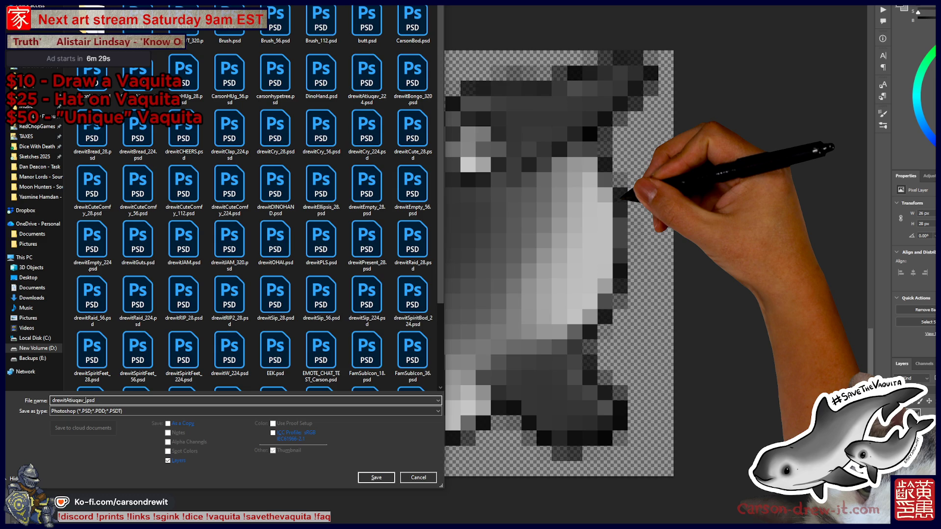
key("Return")
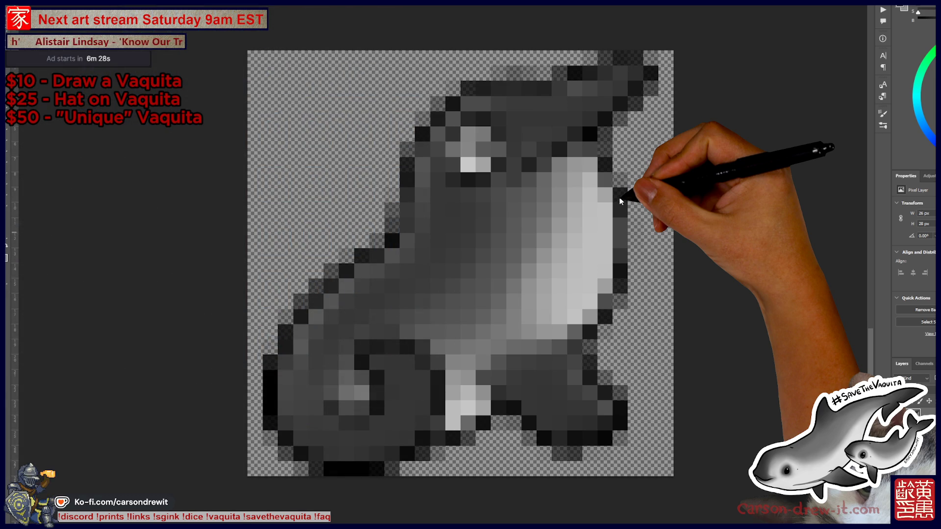
left_click(624, 131)
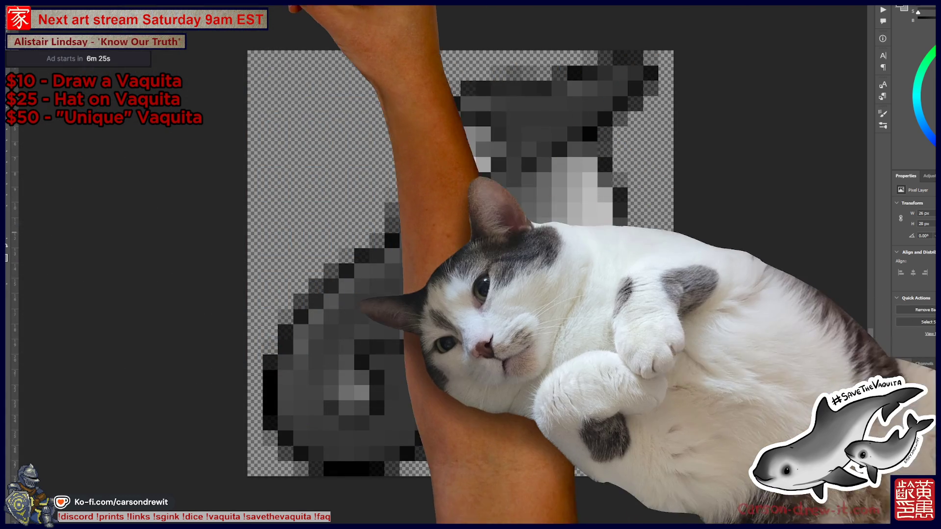
key("ctrl+w")
key("ctrl+shift+s")
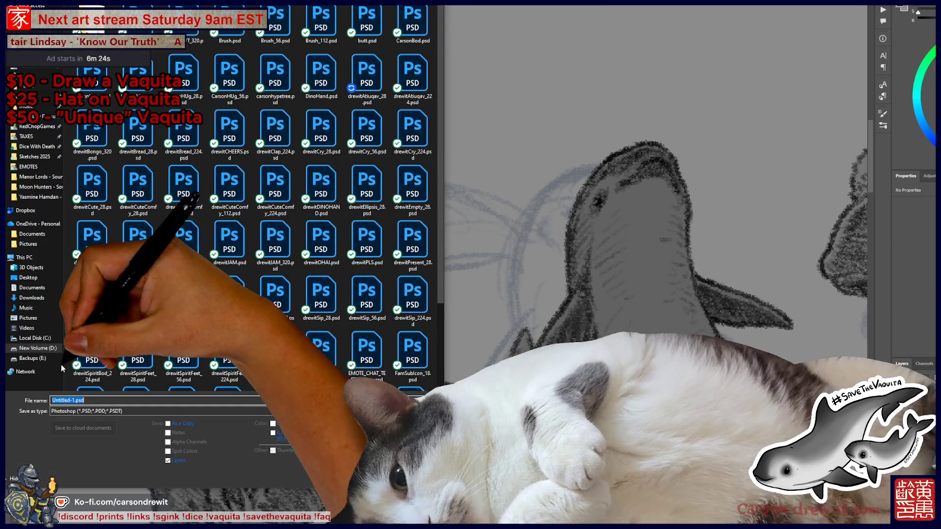
Save the vaquita sketch as SaveTheVaquita_2025.psd in the Sketches 2025 folder on New Volume (D:)
scroll(169, 241, "up", 10)
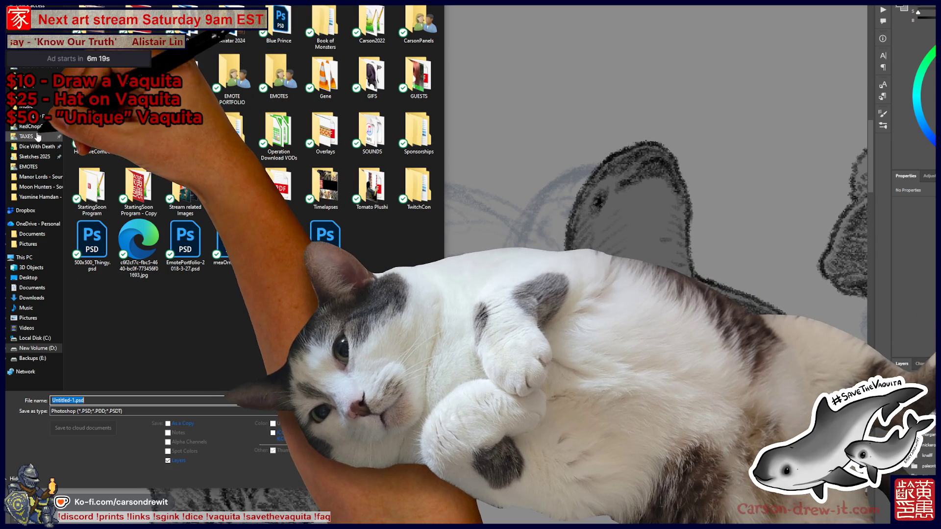
left_click(34, 156)
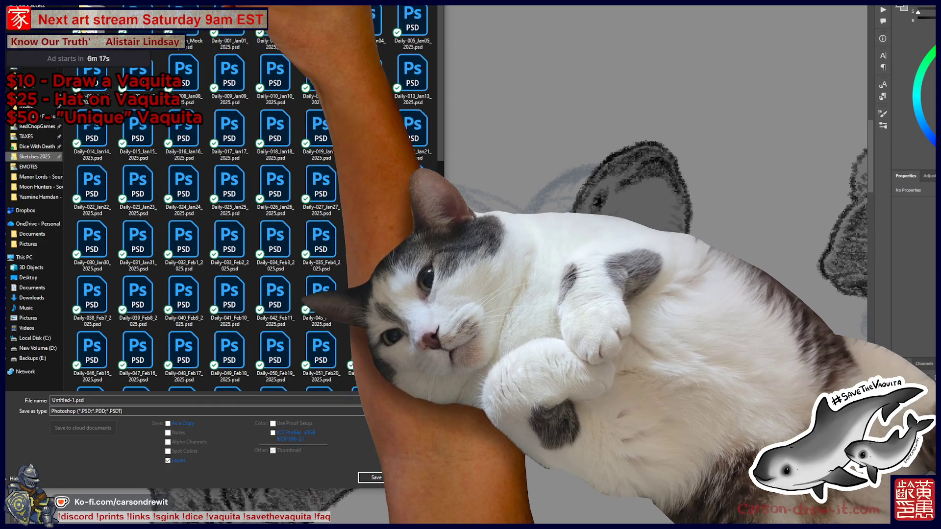
left_click(37, 348)
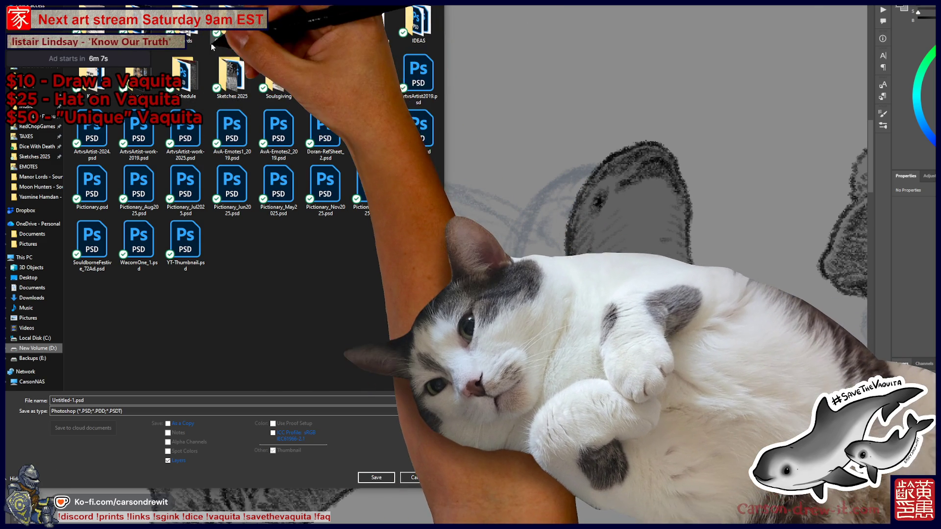
double_click(232, 76)
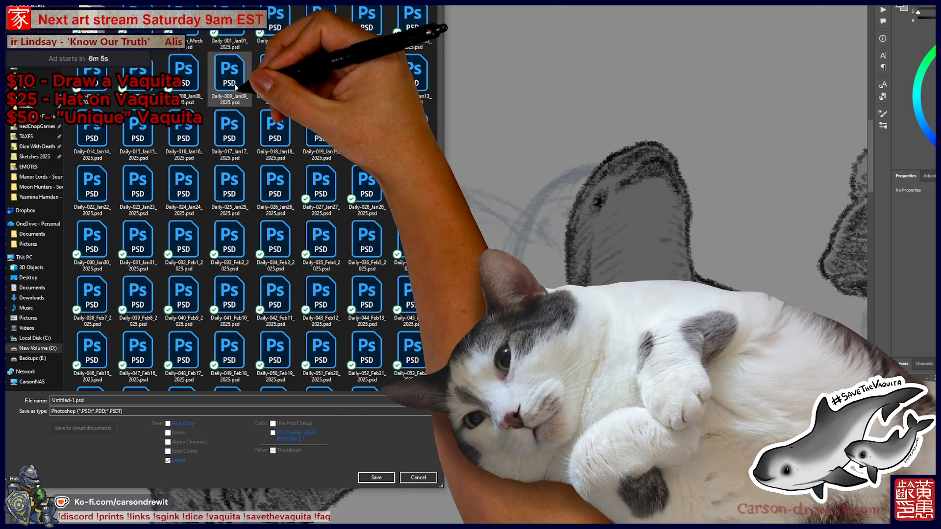
left_click(179, 404)
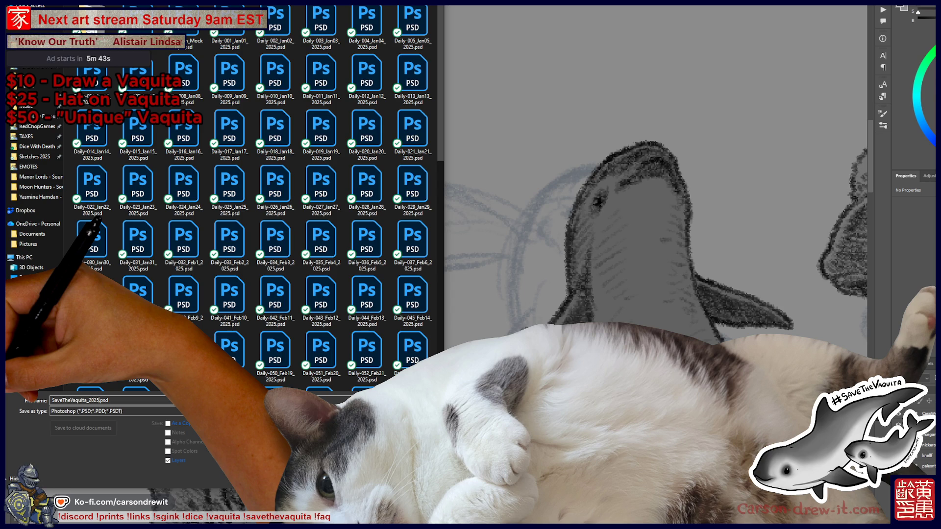
key("Return")
key("Return")
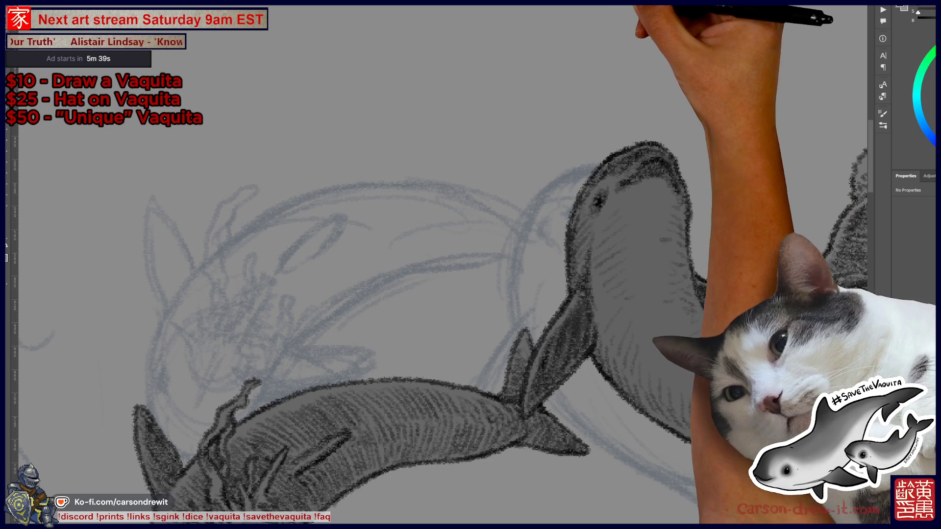
Pick a new brush preset in the pixel-art vaquita document, then switch to the tree illustration
key("ctrl+Tab")
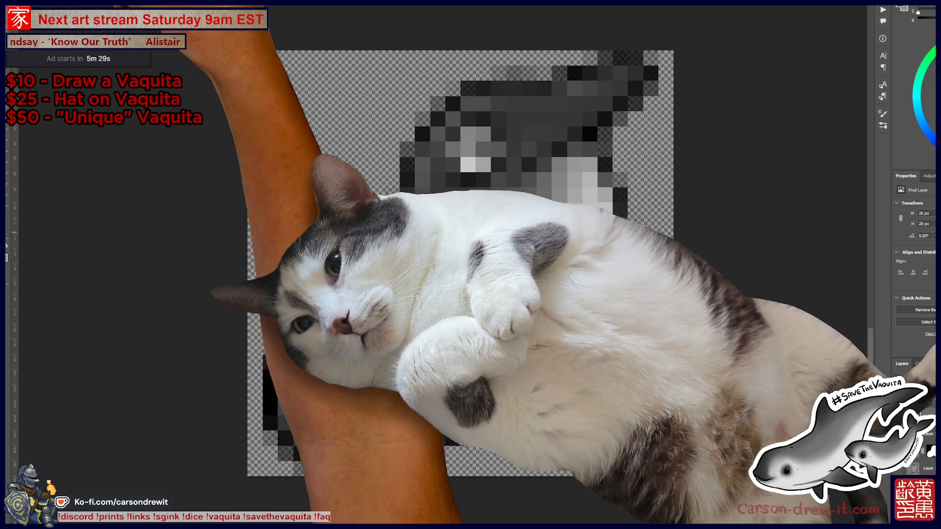
left_click(24, 22)
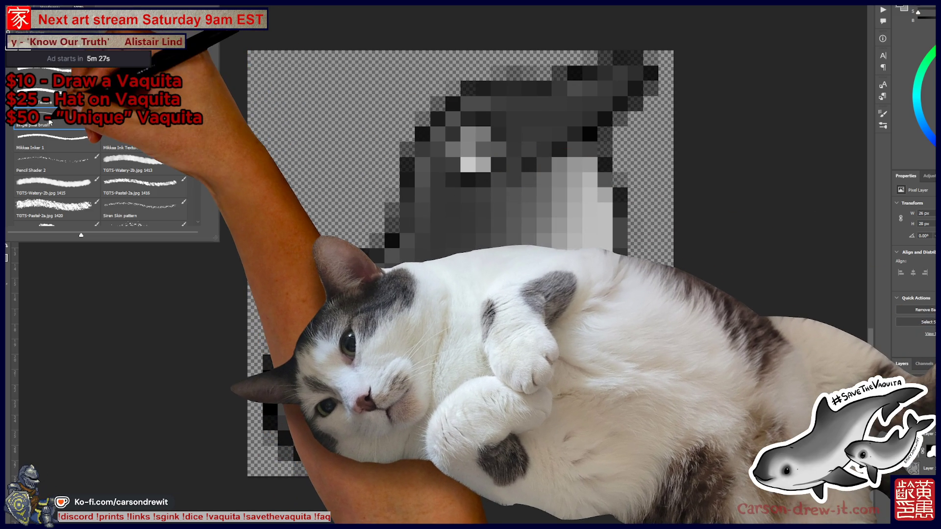
double_click(33, 132)
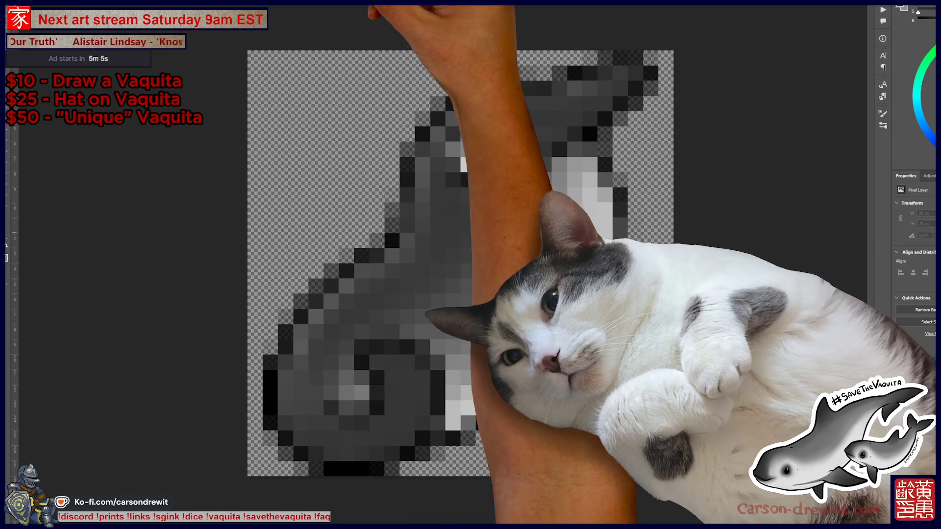
key("ctrl+Tab")
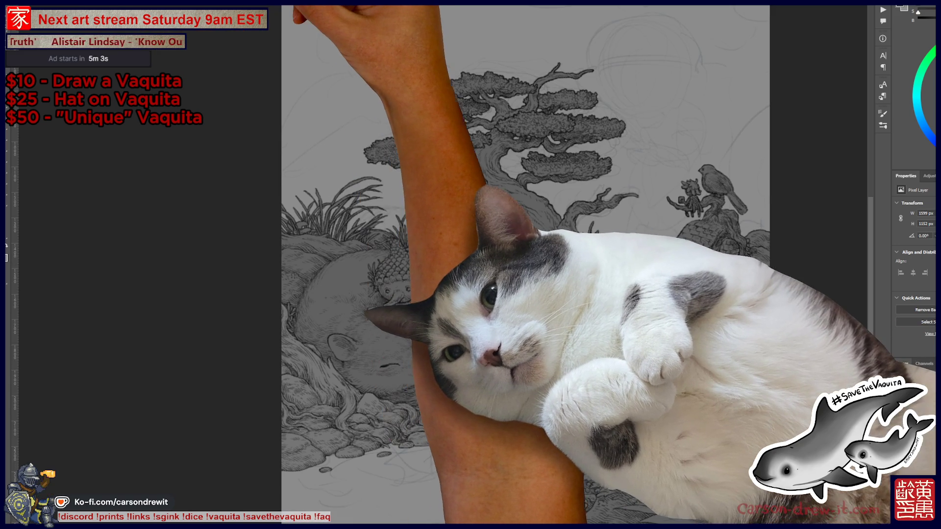
Close the Pictionary_Nov2025 tally sheet and reopen it from the Home recent files
key("ctrl+Tab")
key("ctrl+Tab")
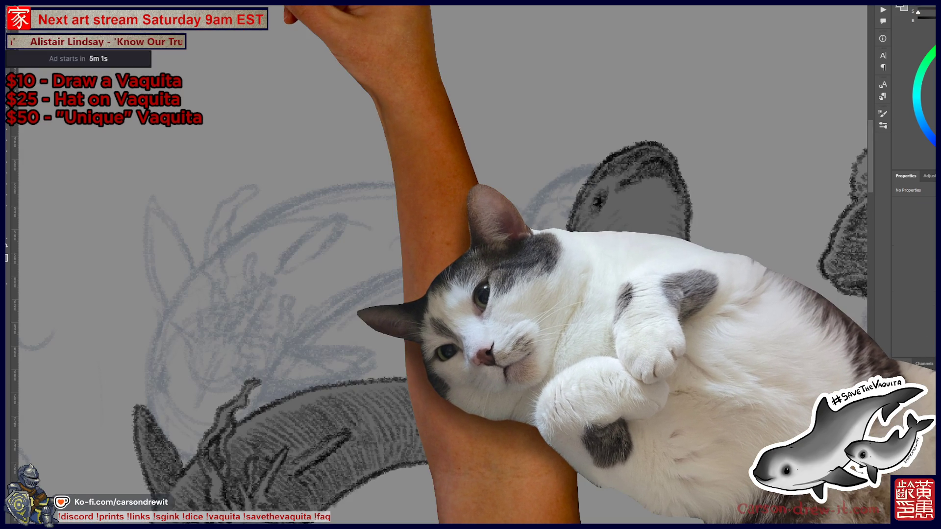
key("ctrl+Tab")
key("ctrl+Tab")
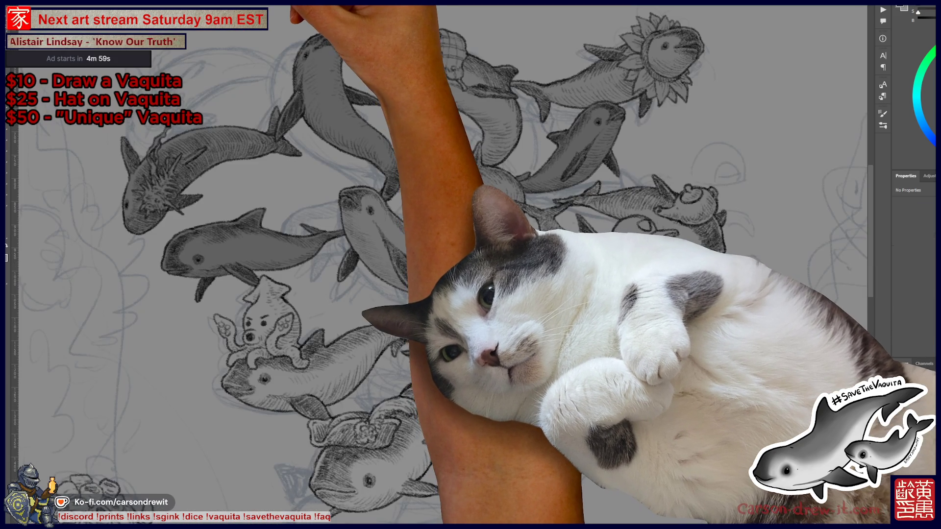
key("ctrl+Tab")
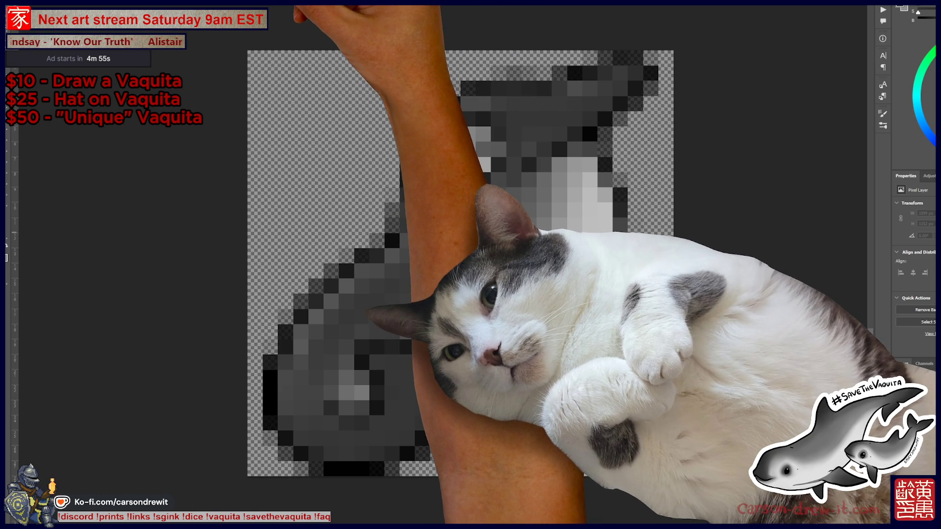
key("ctrl+Tab")
key("Return")
key("ctrl+Tab")
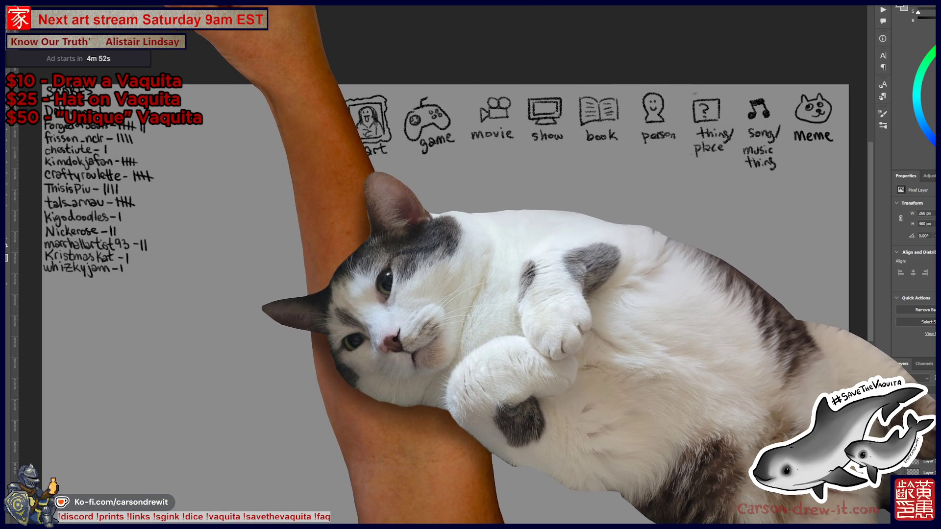
key("ctrl+w")
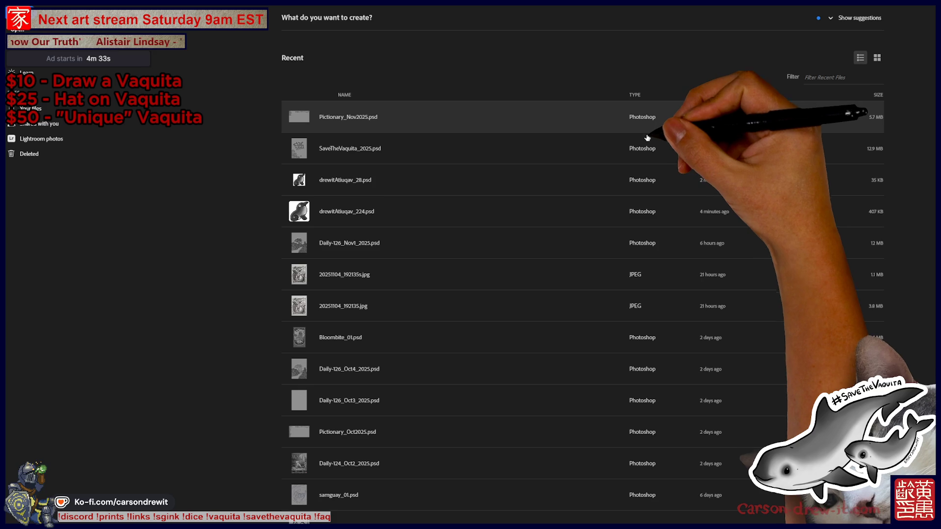
left_click(354, 126)
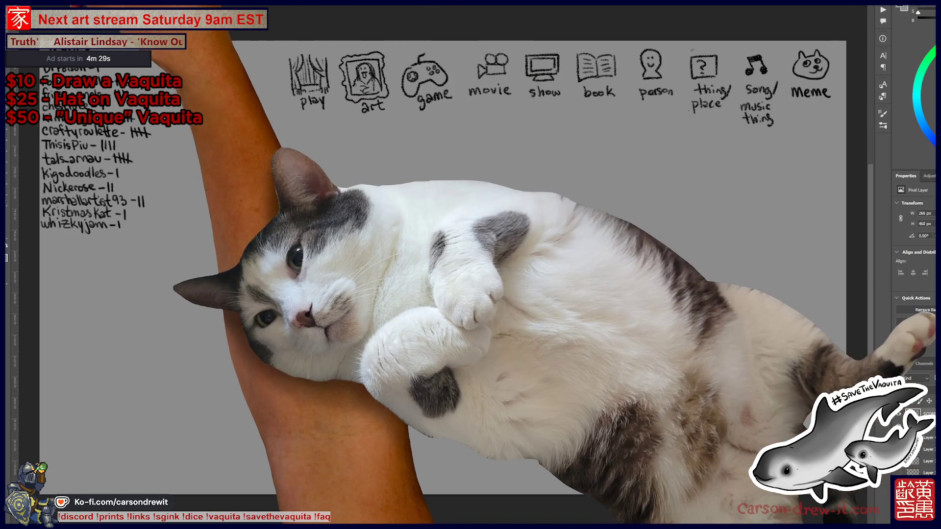
Reopen the small pixel-art vaquita through File > Open Recent
key("alt+f")
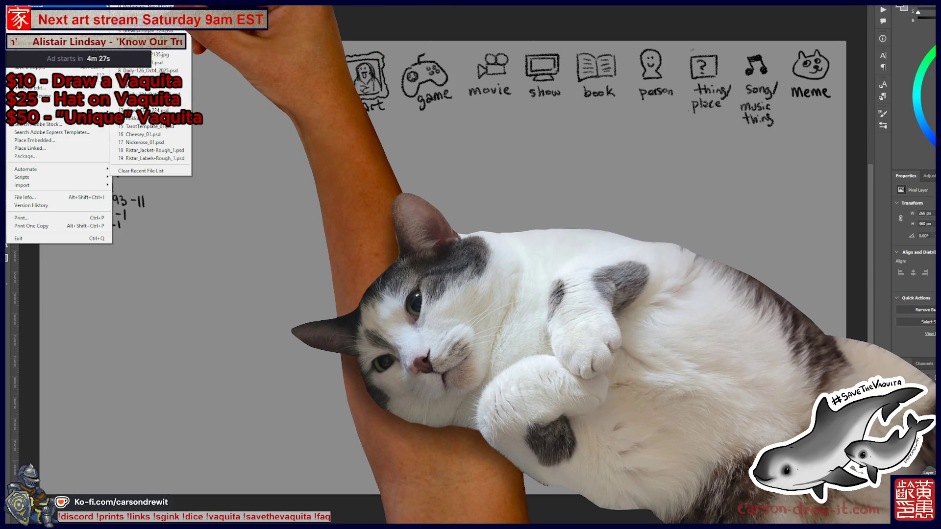
key("Escape")
key("ctrl+w")
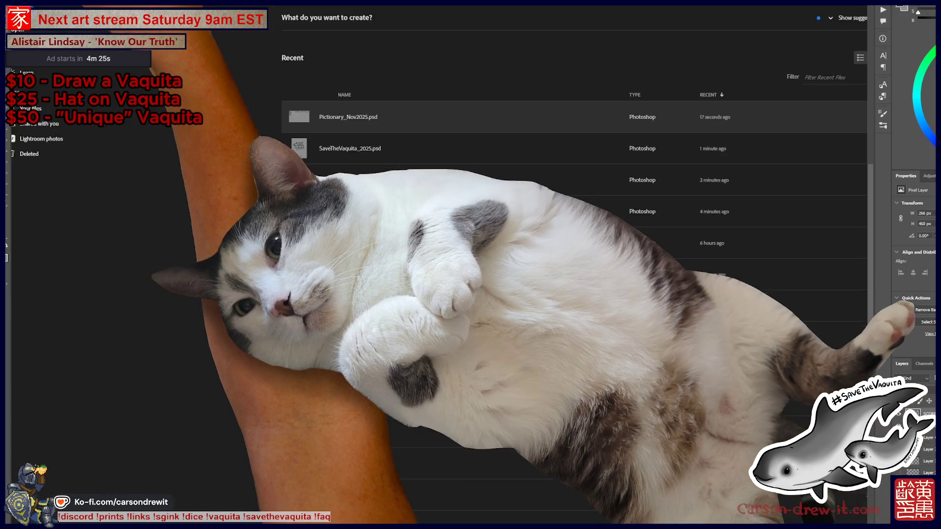
key("t")
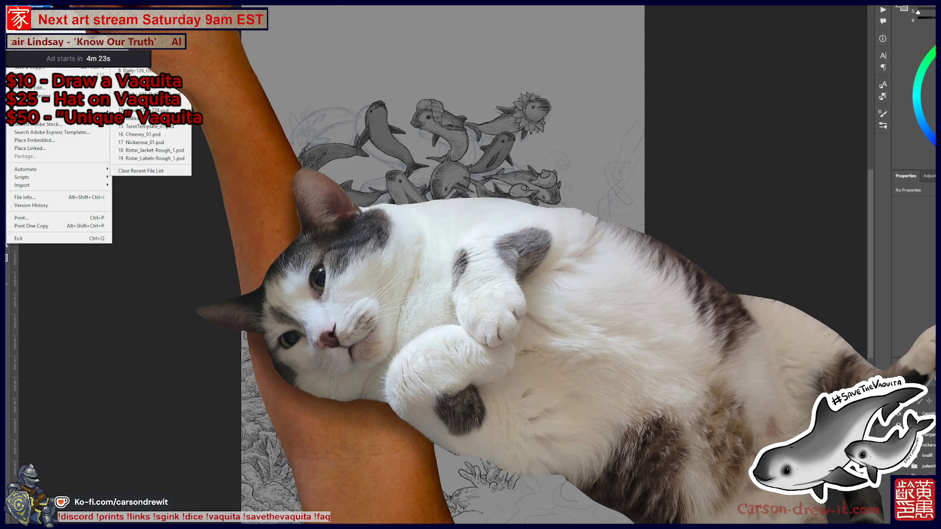
key("Return")
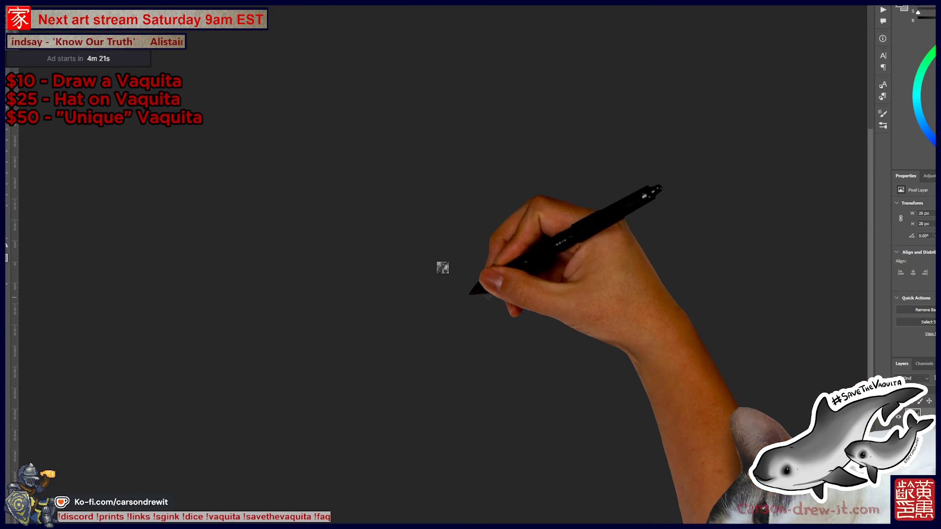
Zoom into the pixel-art vaquita and resample greys to repaint pixels around its eye and upper head
key("ctrl+0")
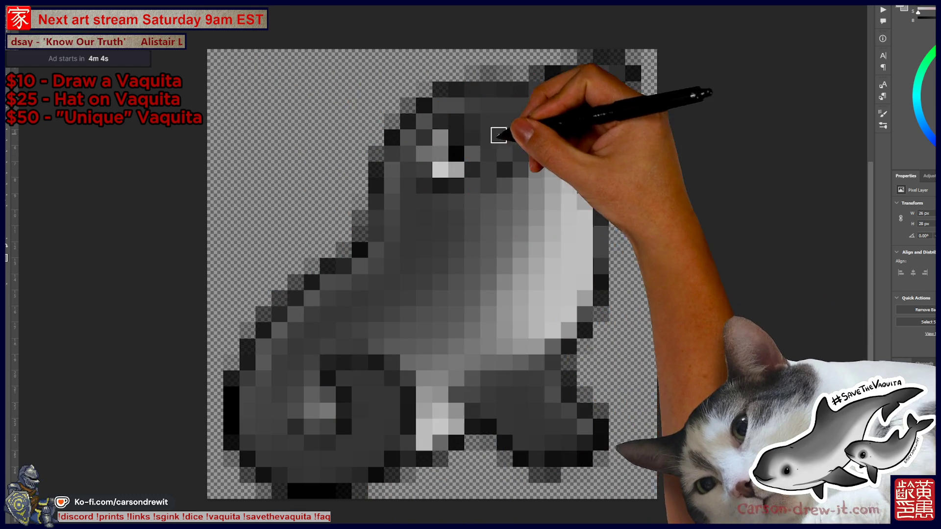
key("ctrl")
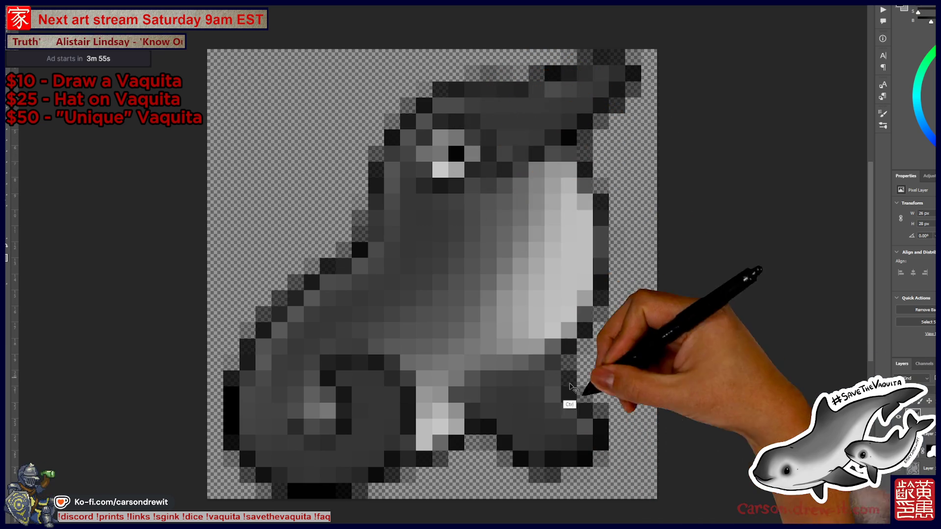
key("ctrl+1")
scroll(437, 269, "up", 5)
scroll(433, 267, "up", 5)
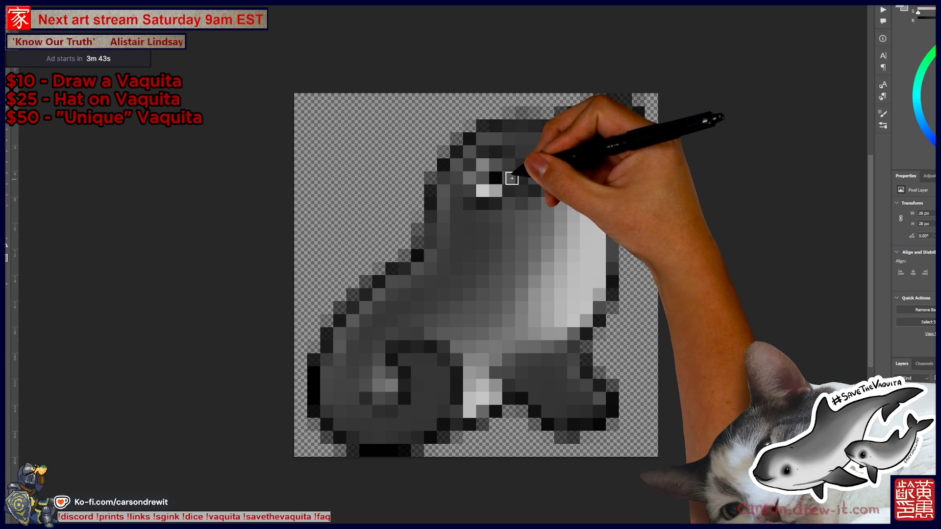
left_click(472, 201, "alt")
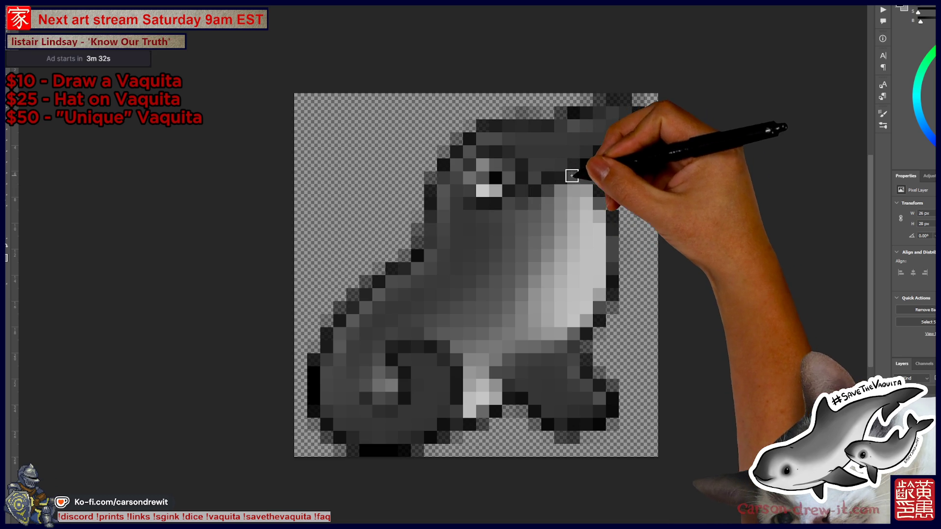
key("alt")
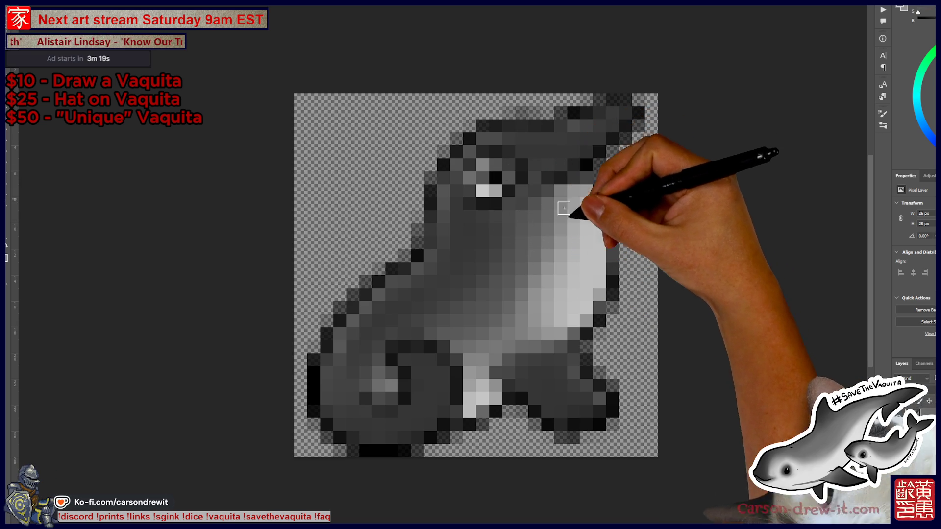
key("alt")
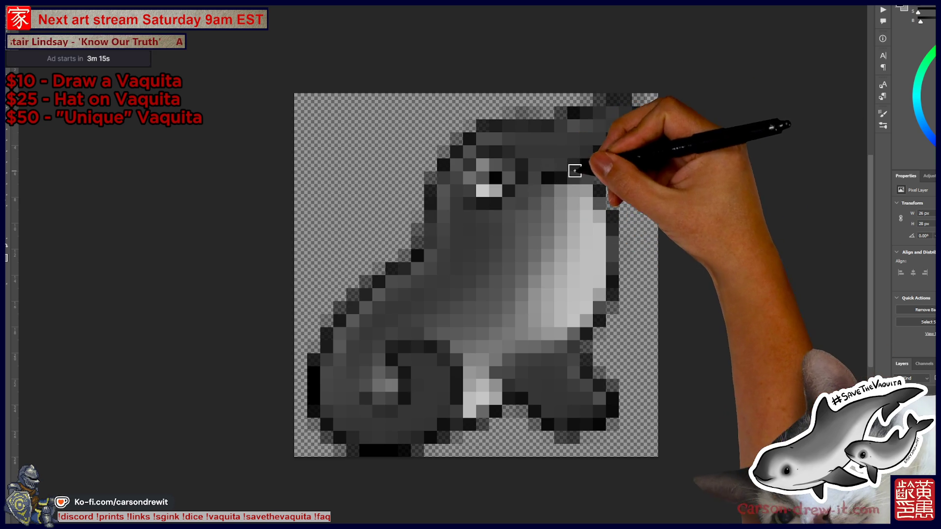
key("v")
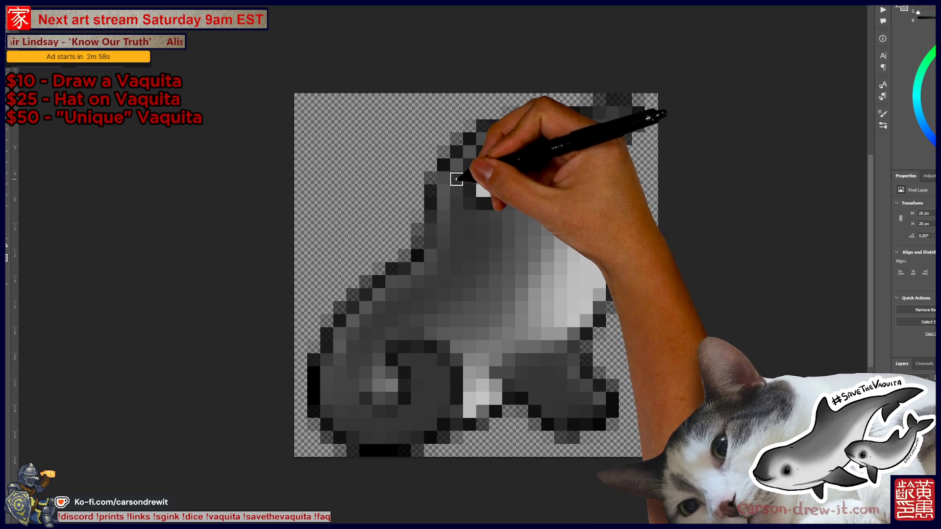
left_click(438, 160, "alt")
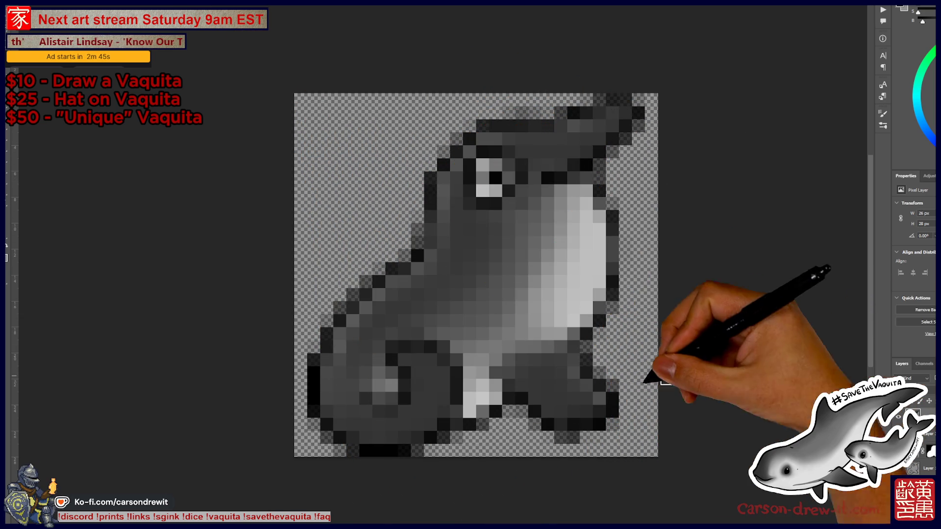
scroll(537, 342, "down", 5)
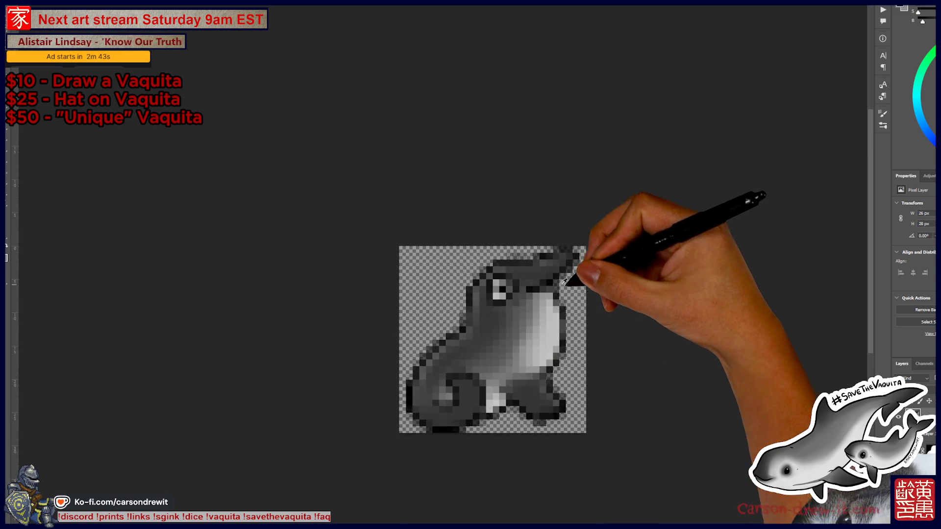
Sample the dark greys beside the eye and lighten a pixel just below it
scroll(562, 274, "up", 6)
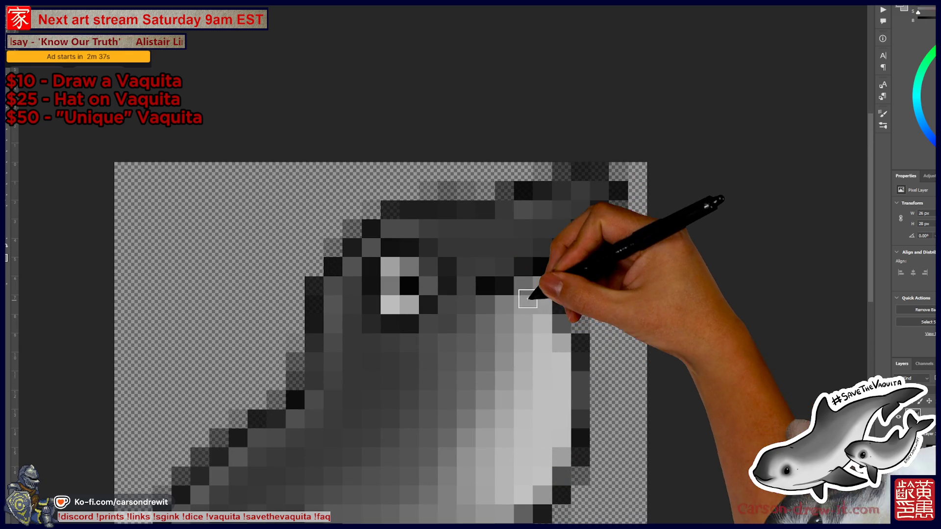
left_click(506, 284, "alt")
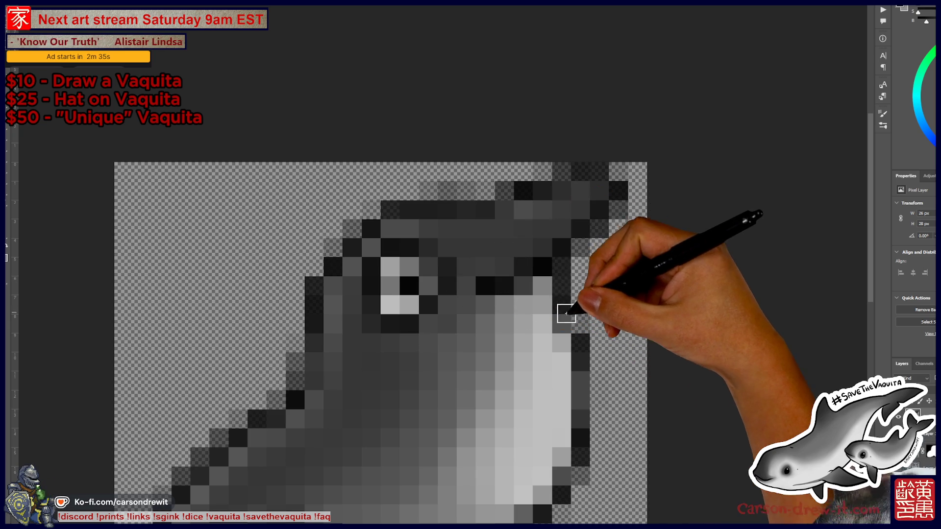
left_click(527, 300, "alt")
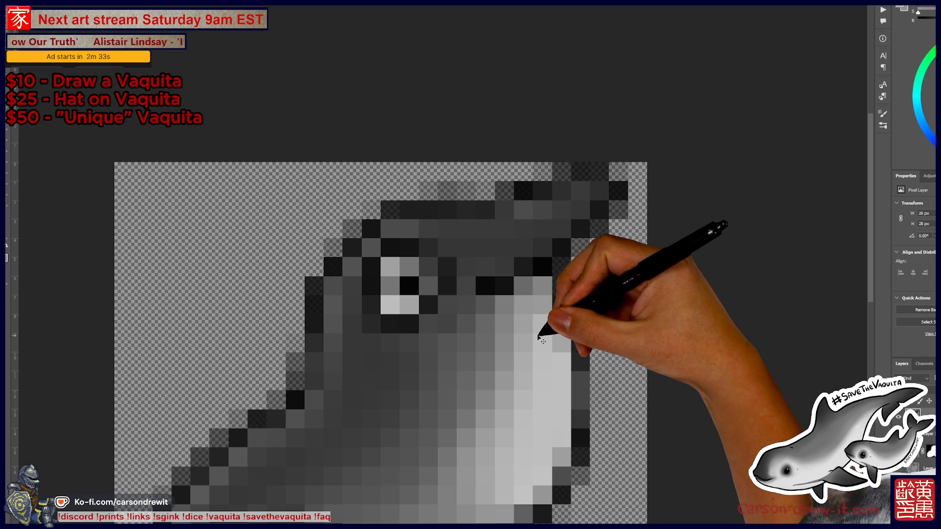
key("ctrl+1")
mouse_move(485, 313)
left_mouse_down()
mouse_move(431, 269)
mouse_move(465, 288)
mouse_move(452, 211)
mouse_move(441, 255)
mouse_move(388, 294)
left_mouse_up()
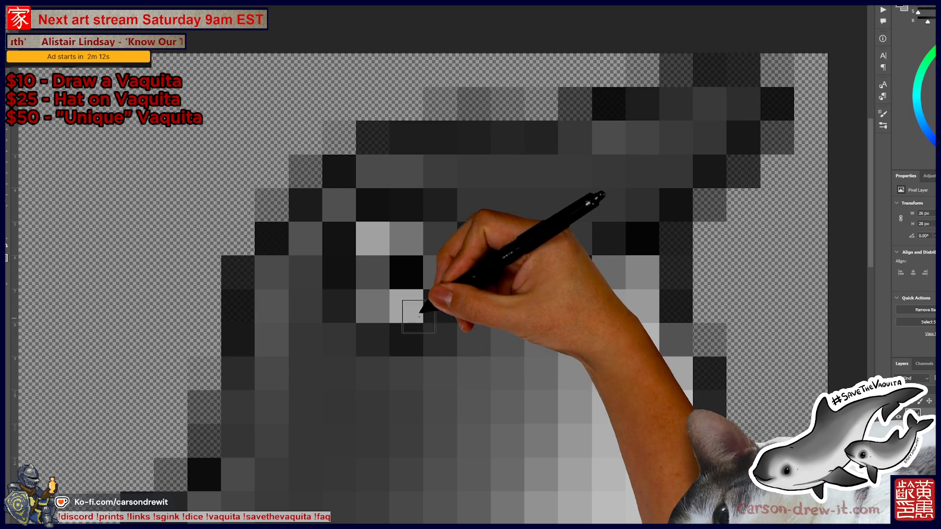
left_click(436, 305)
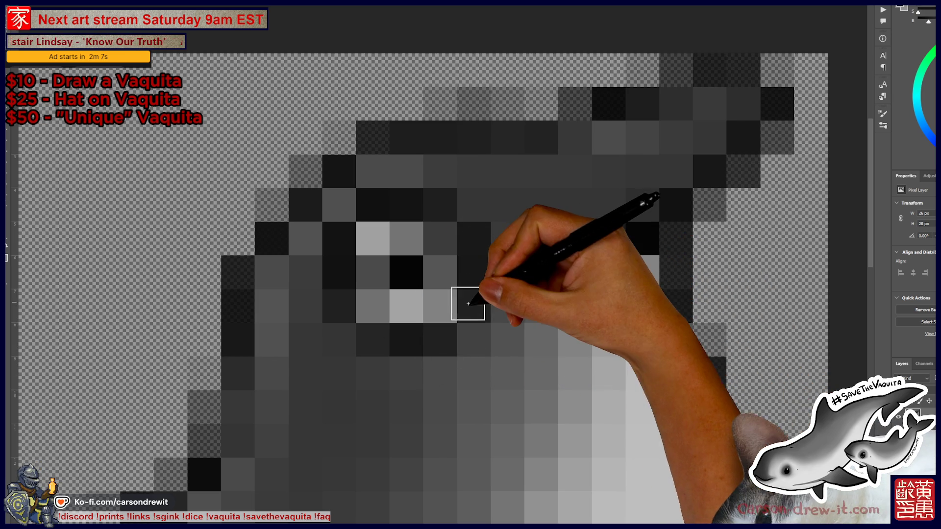
Repaint the eye pixels, lightening around the pupil and darkening a mouth line below it
key("ctrl+minus")
key("ctrl+minus")
key("ctrl+minus")
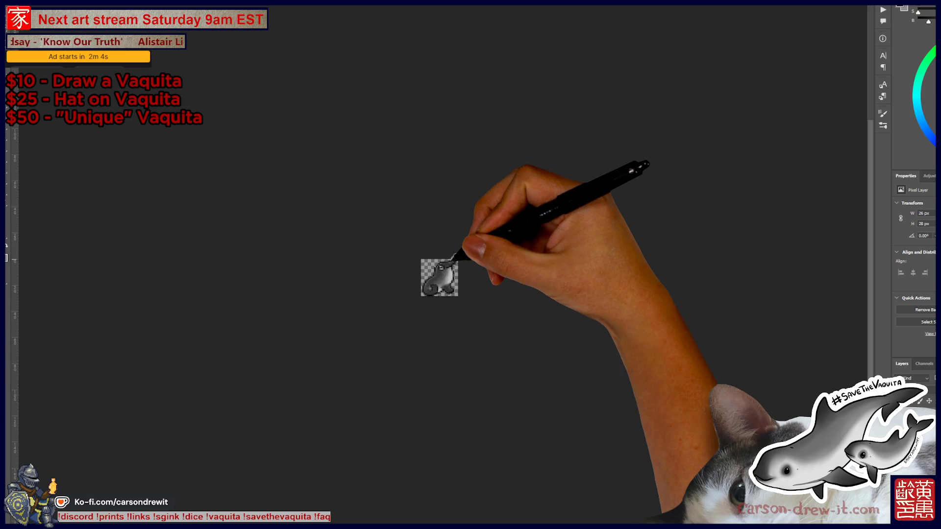
key("ctrl+plus")
key("ctrl+plus")
key("ctrl+plus")
left_click(411, 289)
left_click(410, 265)
left_click(460, 293)
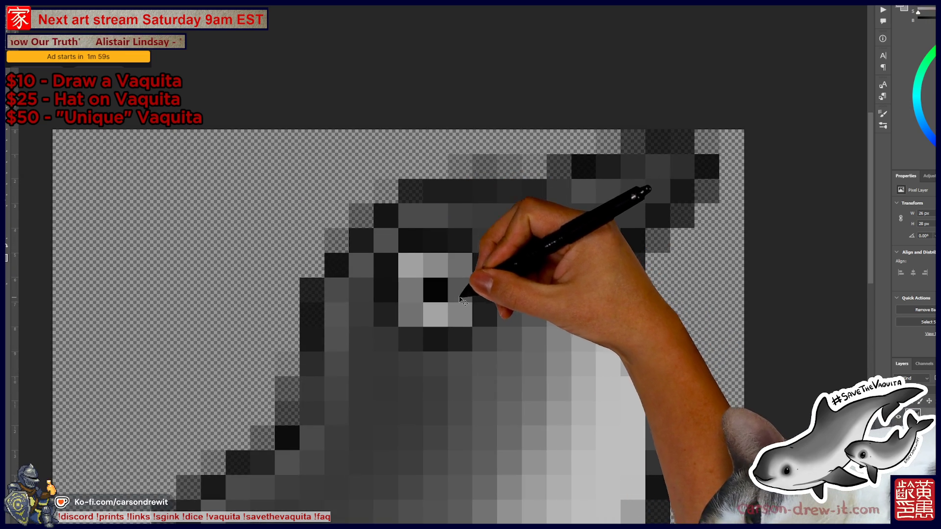
left_click(459, 265)
left_click(459, 317)
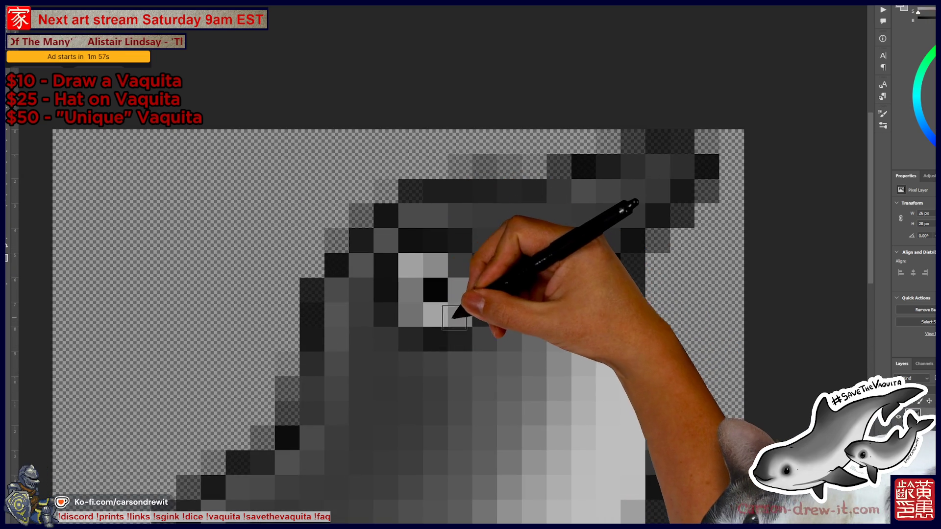
left_click(410, 313)
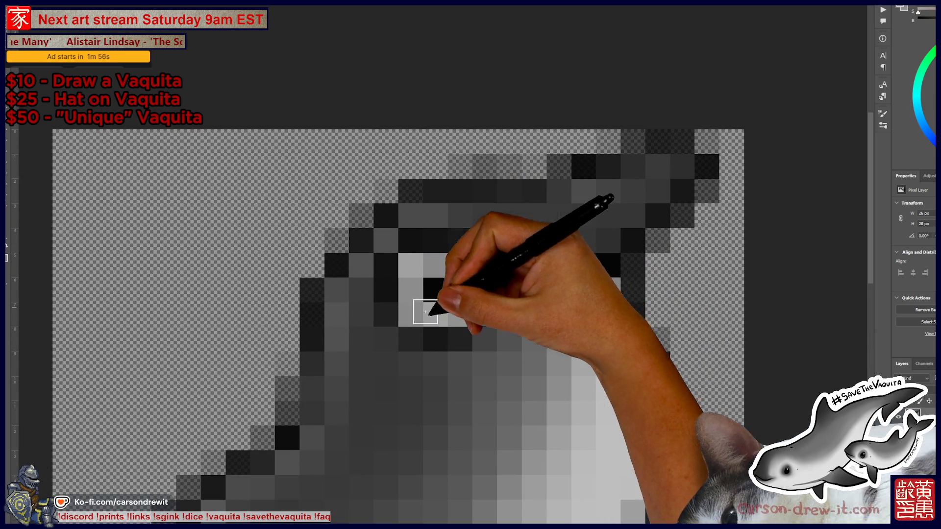
left_click(410, 289)
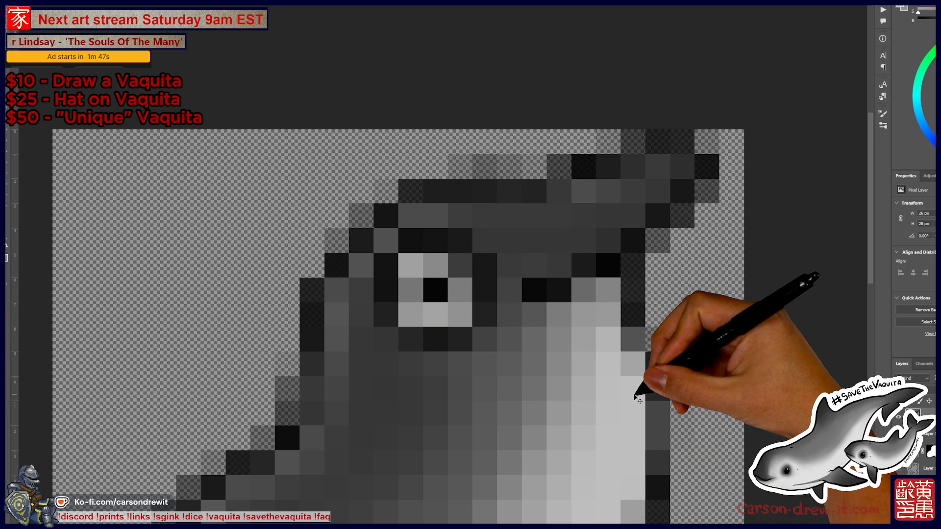
key("ctrl+1")
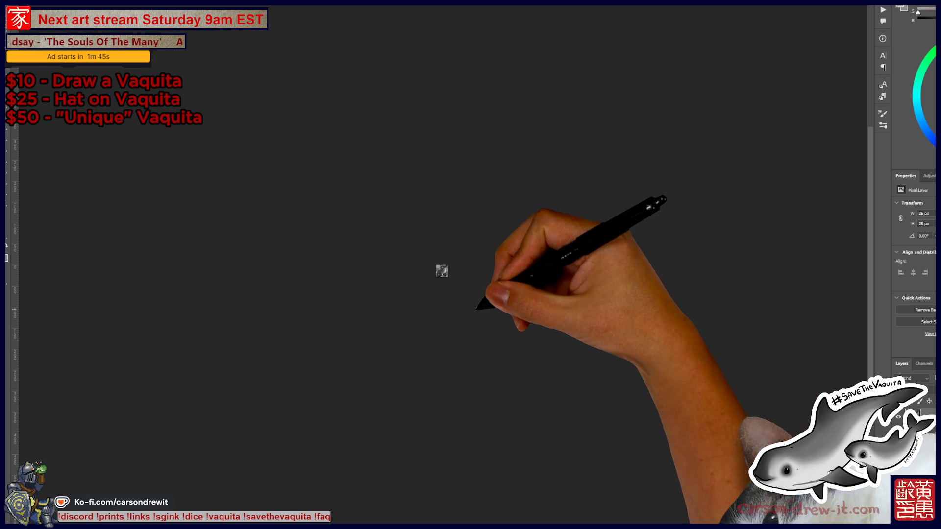
Paint a dark pupil into the vaquita's eye and lighten a neighbouring eye pixel
key("ctrl+plus")
key("ctrl+plus")
key("ctrl+plus")
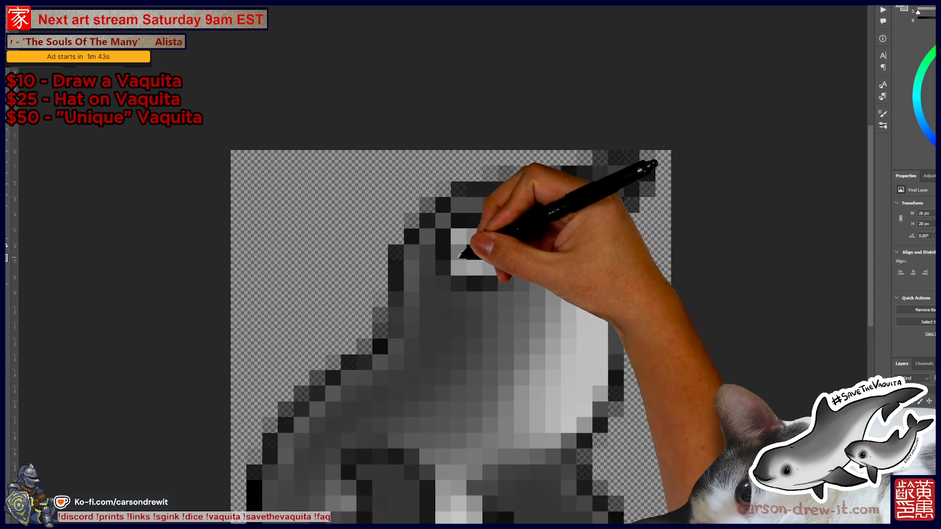
key("ctrl+plus")
left_click(506, 218, "alt")
left_click(483, 248)
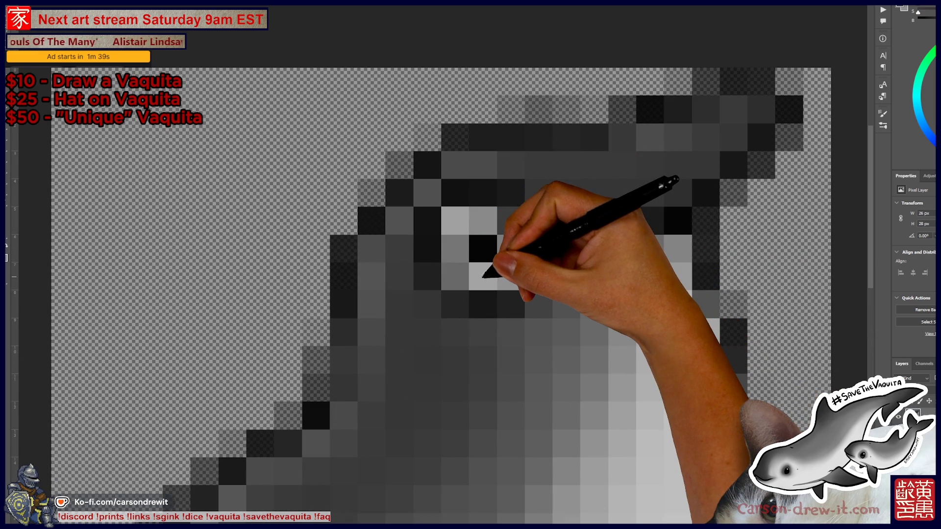
left_click(455, 247)
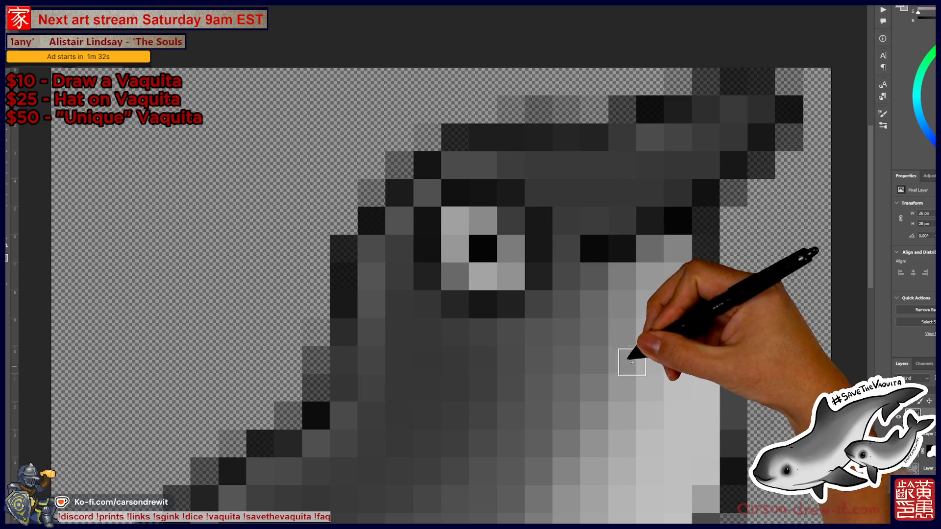
Draw a curled spiral of dark pixels across the vaquita's lower body
key("ctrl+minus")
key("ctrl+minus")
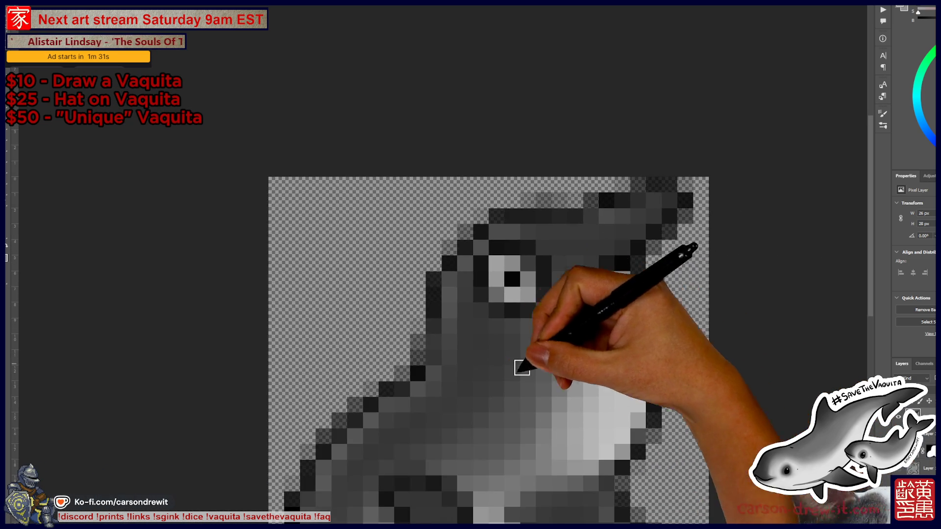
scroll(493, 288, "up", 1)
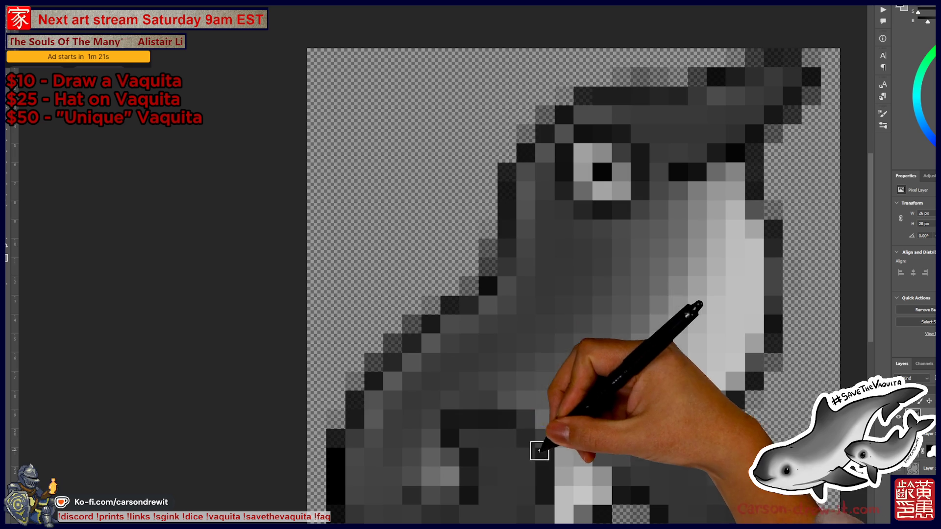
left_click_drag(539, 450, 500, 348)
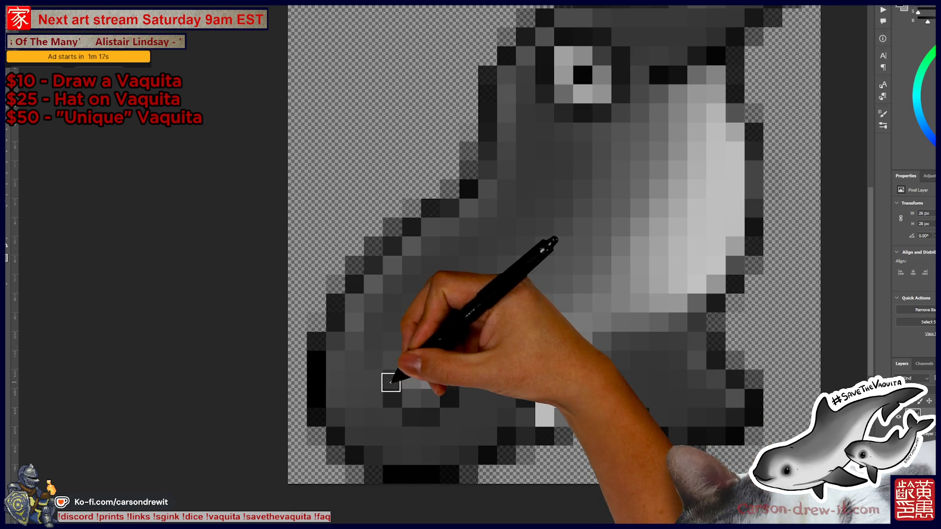
left_click_drag(391, 382, 536, 400)
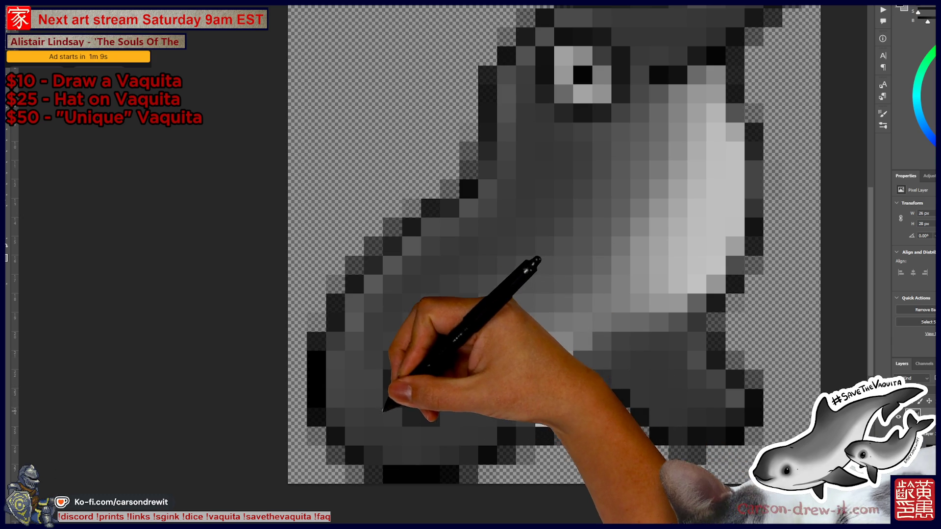
mouse_move(414, 417)
left_mouse_down()
mouse_move(428, 418)
mouse_move(446, 401)
mouse_move(521, 405)
mouse_move(538, 368)
mouse_move(745, 416)
left_mouse_up()
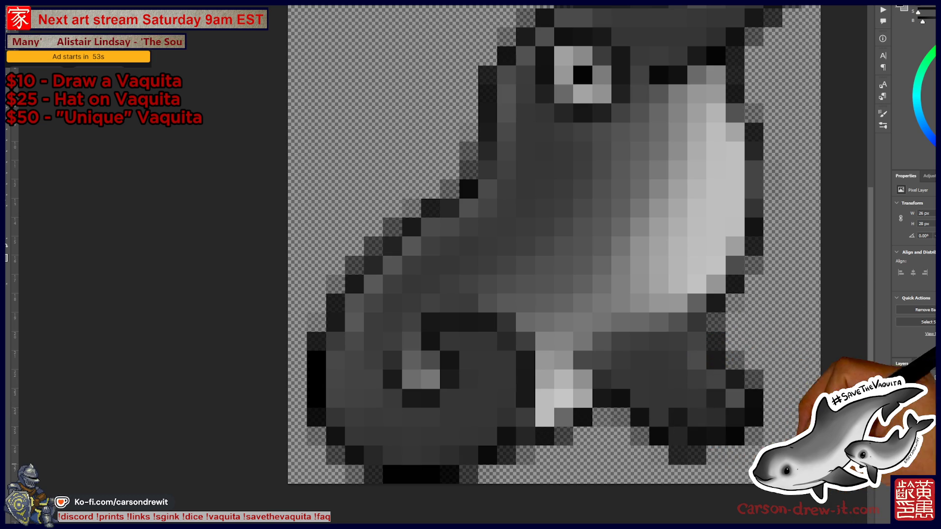
key("ctrl+1")
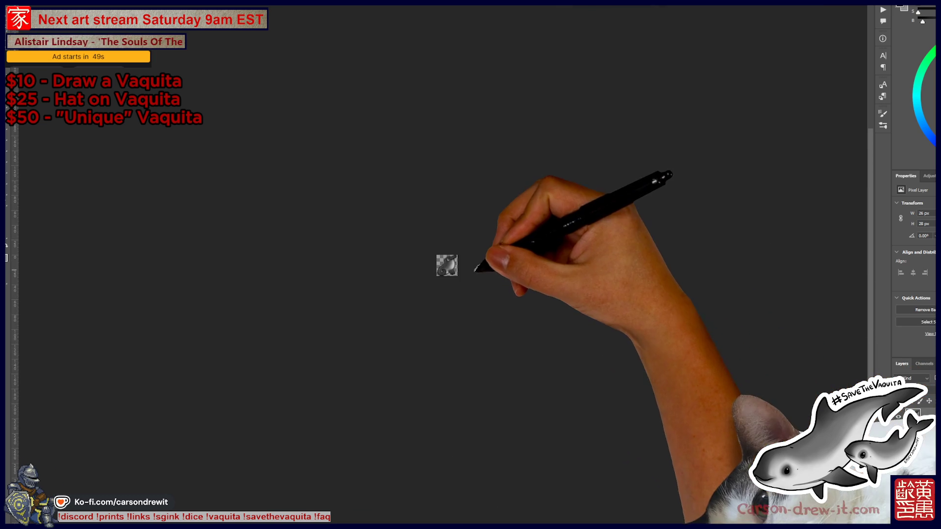
Add dark pixels along the head's top-right edge, then start Save As with the format list
key("ctrl+plus")
key("ctrl+plus")
key("ctrl+plus")
key("ctrl+plus")
key("ctrl+plus")
key("ctrl+plus")
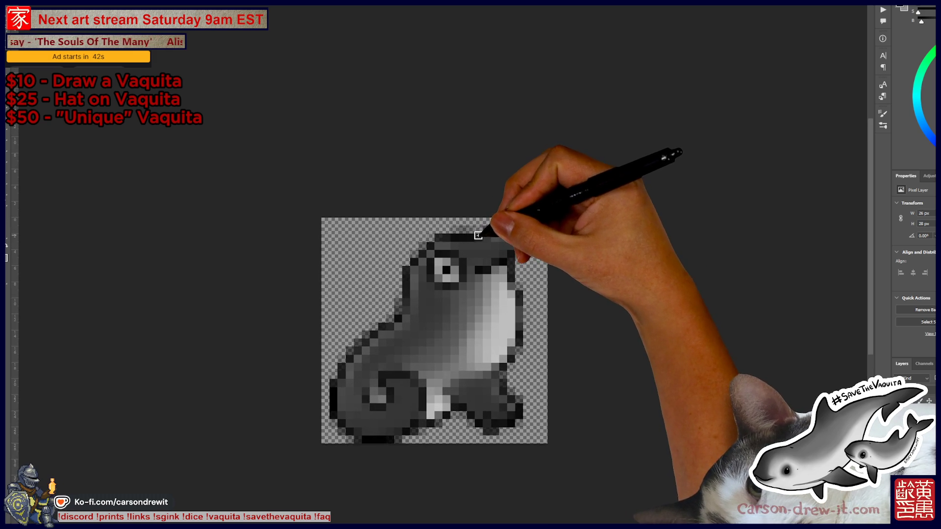
left_click_drag(492, 235, 534, 228)
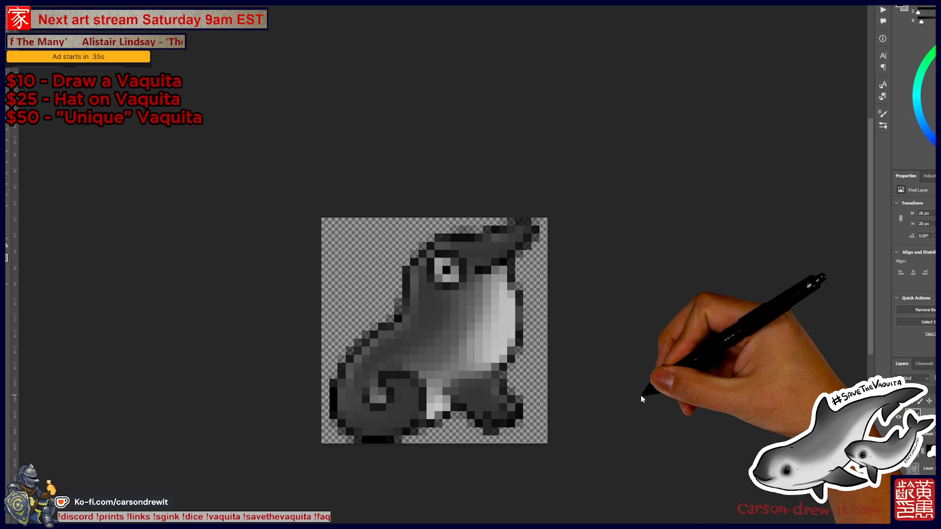
scroll(440, 420, "up", 3)
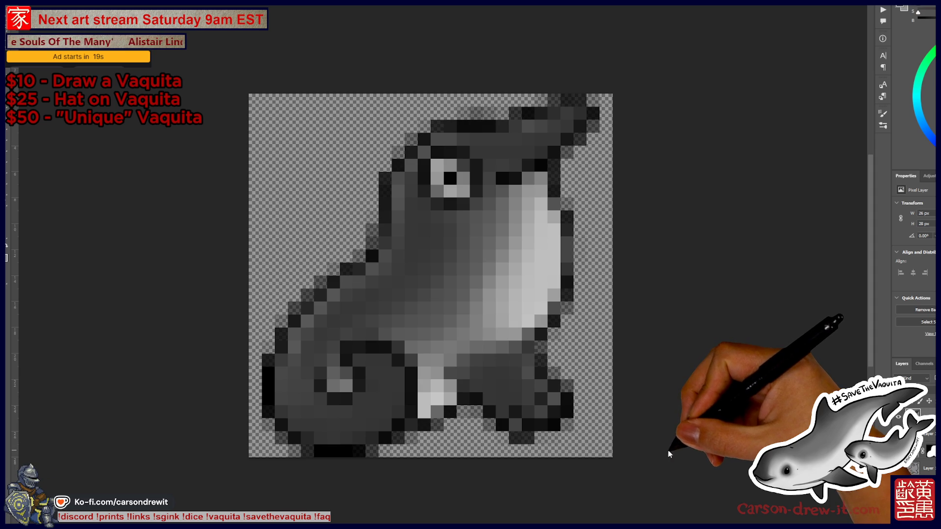
key("ctrl+shift+s")
left_click(123, 411)
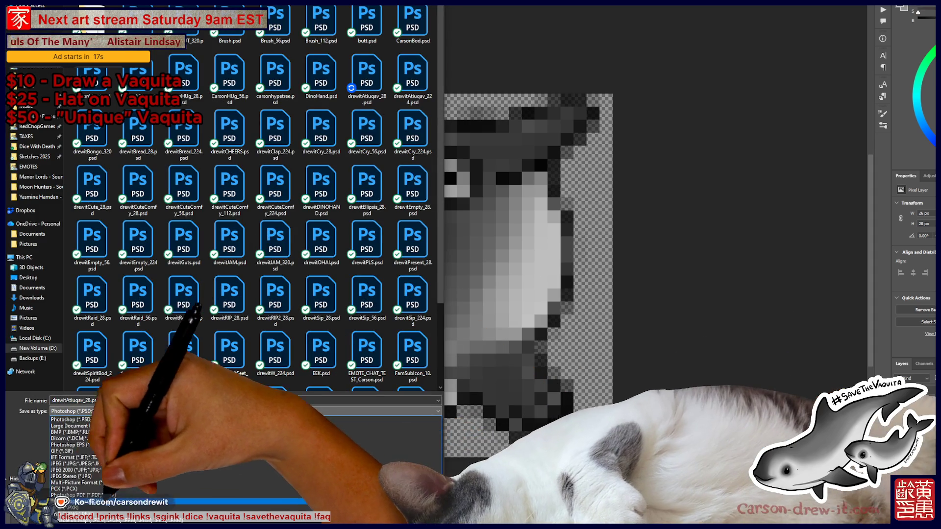
Save the sprite as drewitAtiuqav_28 in PNG format, accepting the default PNG options
left_click(79, 514)
key("Return")
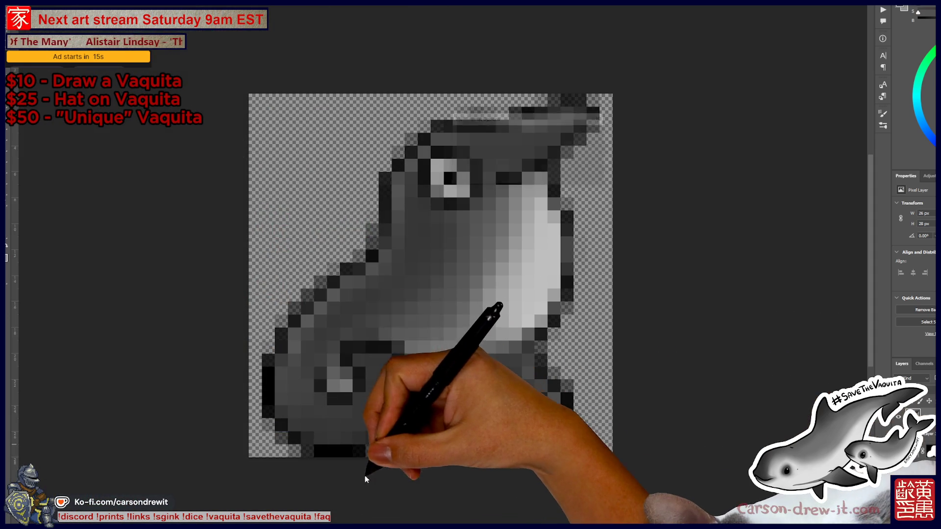
left_click(586, 135)
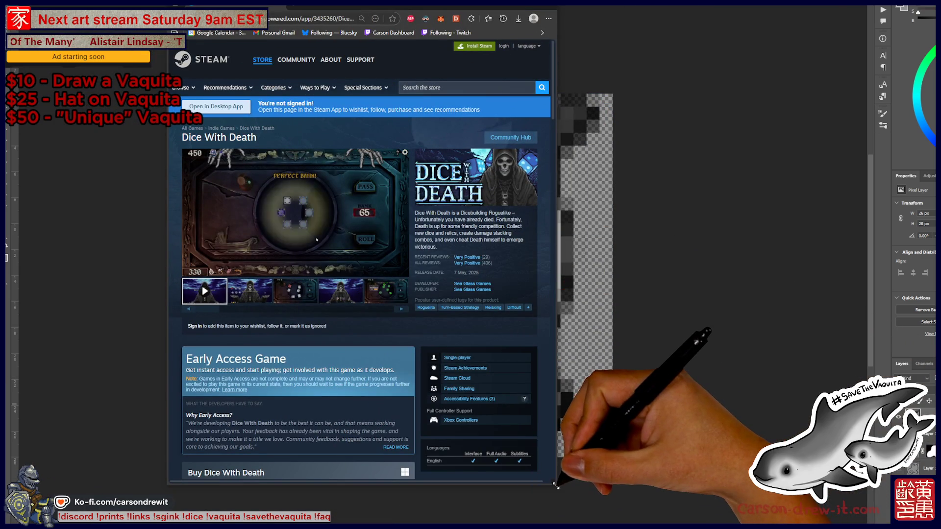
Enlarge the browser and page through the Dice With Death screenshots to image 5, then return to Photoshop
left_click_drag(555, 484, 779, 510)
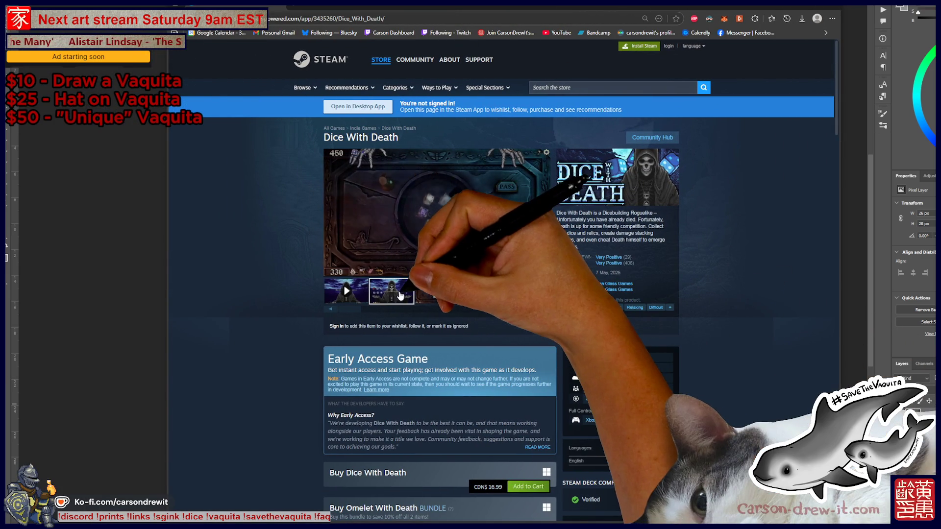
left_click(434, 225)
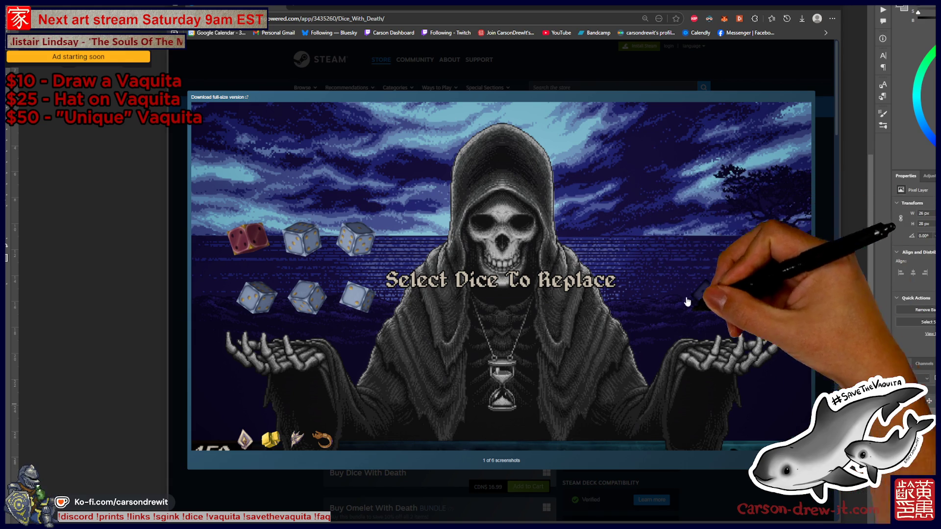
left_click(799, 460)
left_click(798, 460)
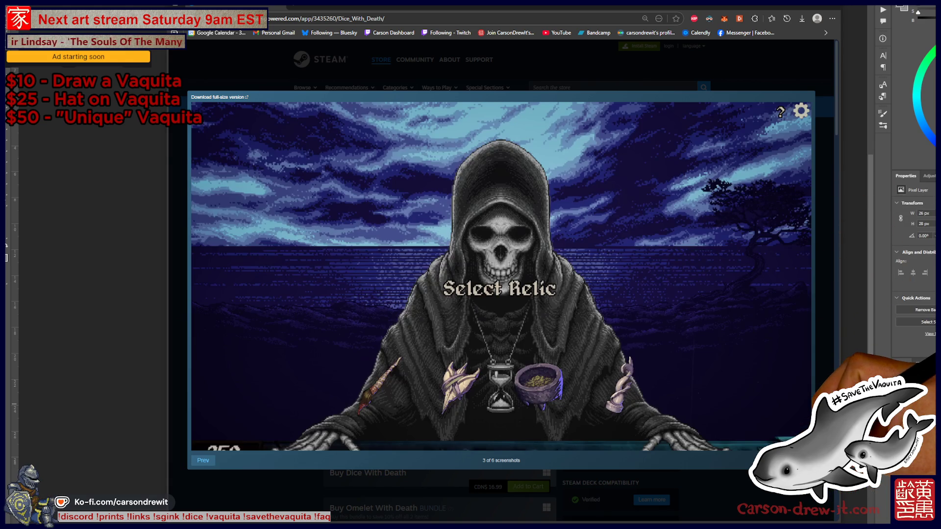
left_click(798, 461)
left_click(798, 460)
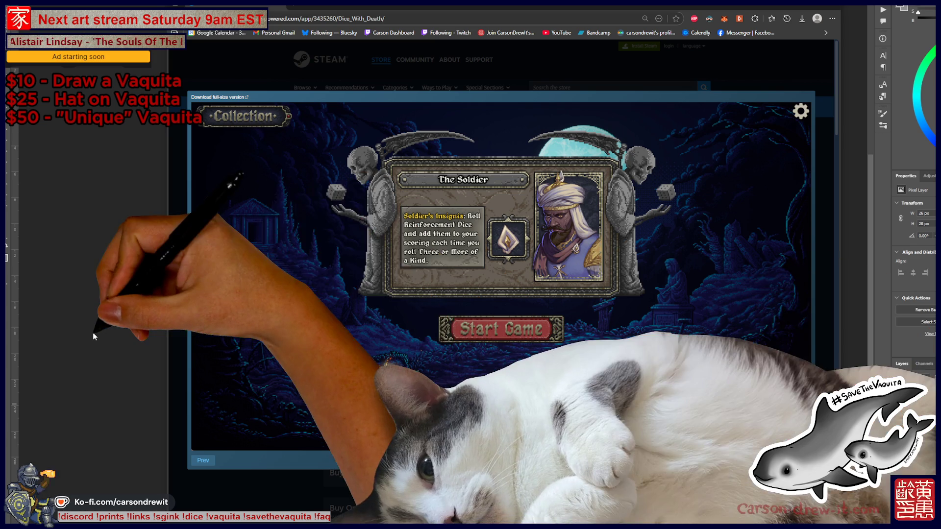
key("alt+Tab")
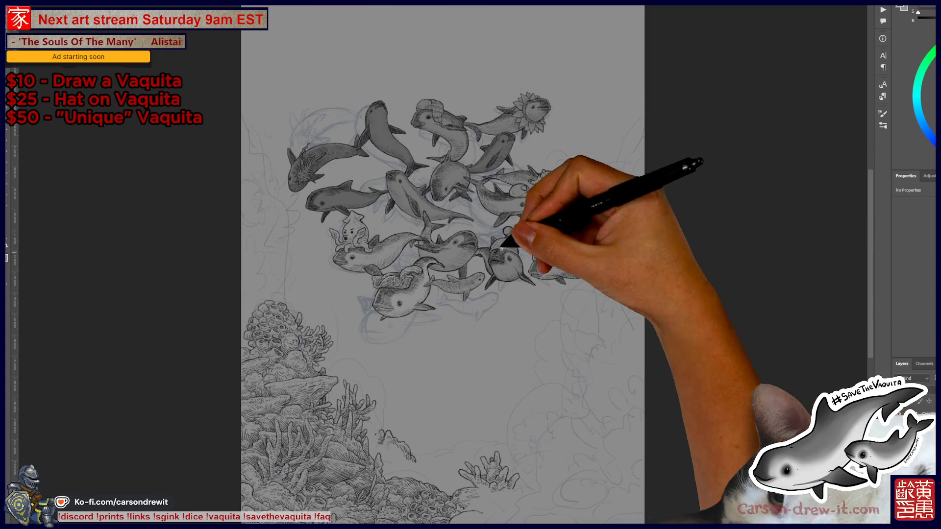
Nudge the vaquita group illustration view, then switch to the Pictionary tally sheet
scroll(502, 242, "up", 5)
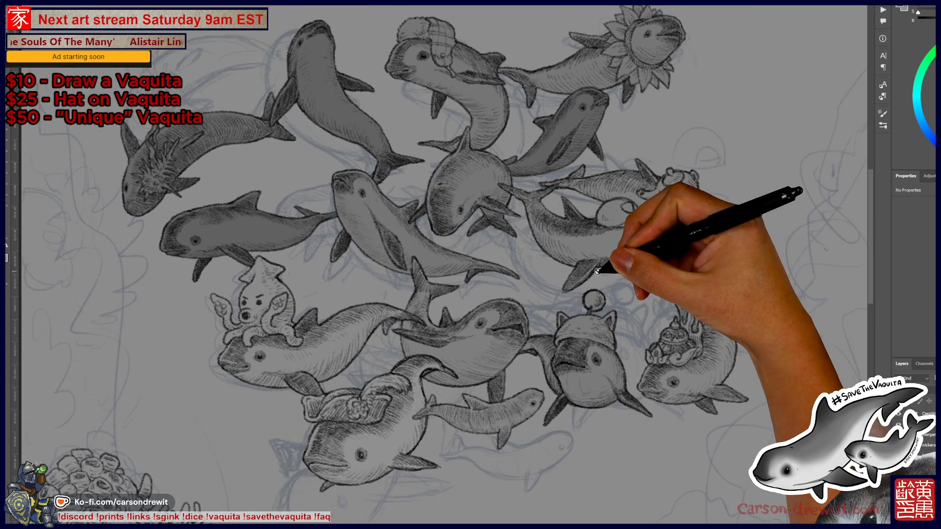
left_click_drag(596, 271, 645, 287)
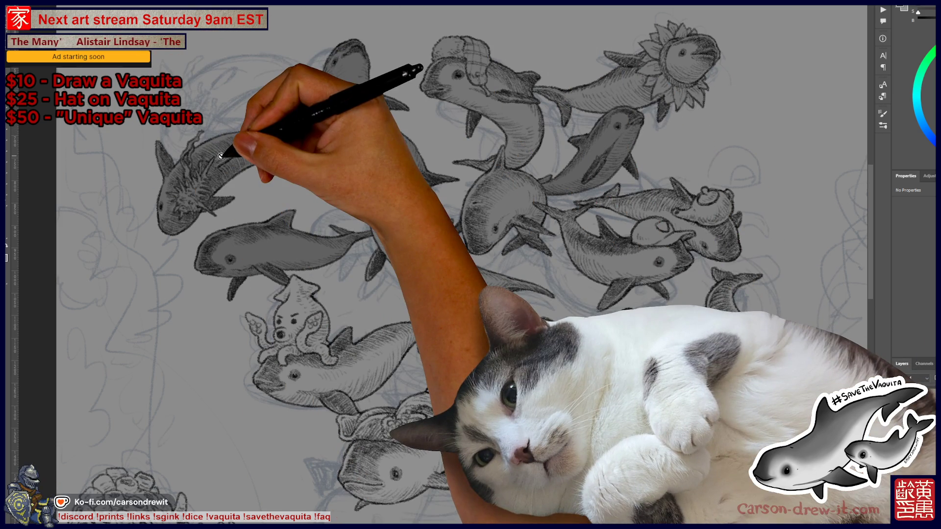
key("ctrl+Tab")
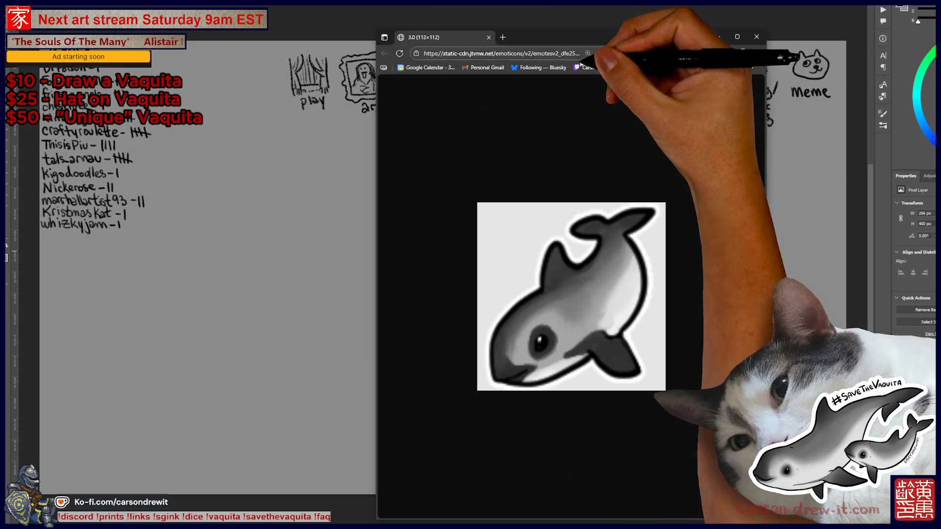
Open the Twitch creator dashboard from the browser's bookmarks bar
left_click(596, 67)
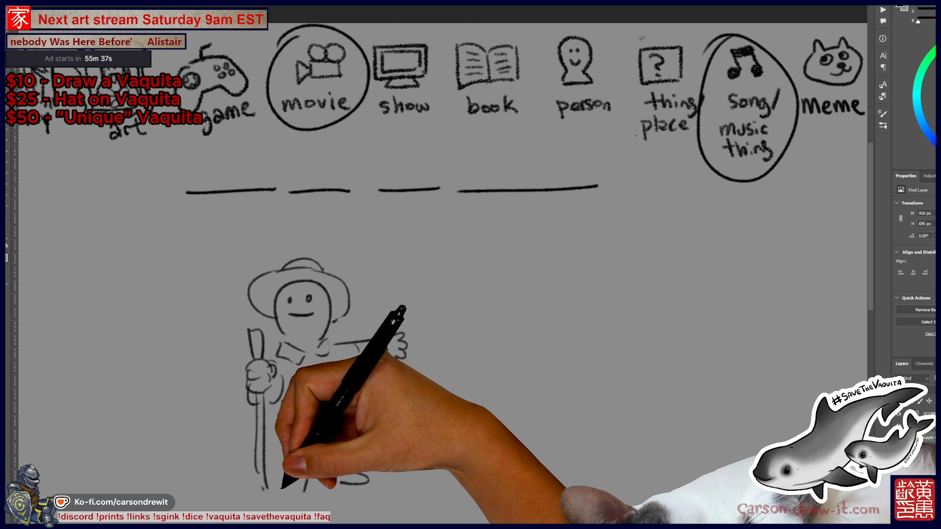
Add a leg, ground line, hand and palm-tree marks to the clue, then hide its drawings
left_click_drag(283, 483, 308, 501)
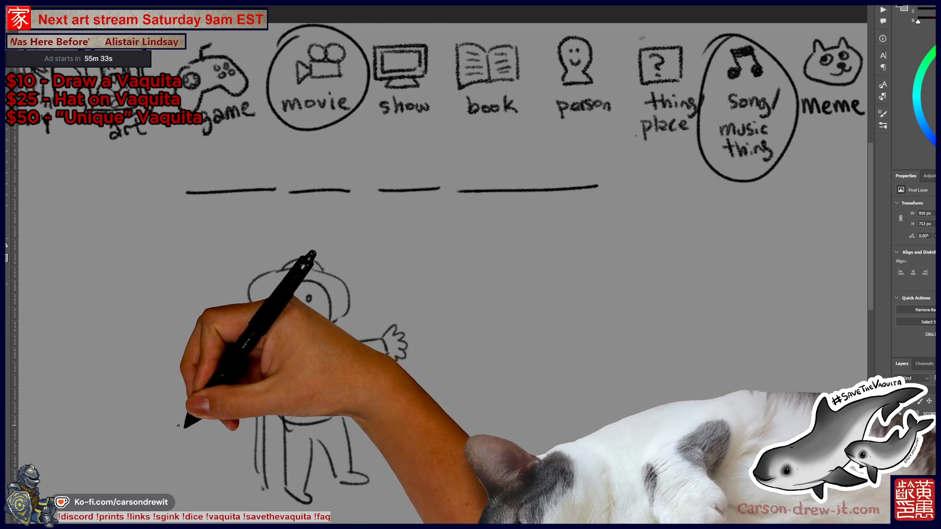
left_click_drag(363, 450, 515, 440)
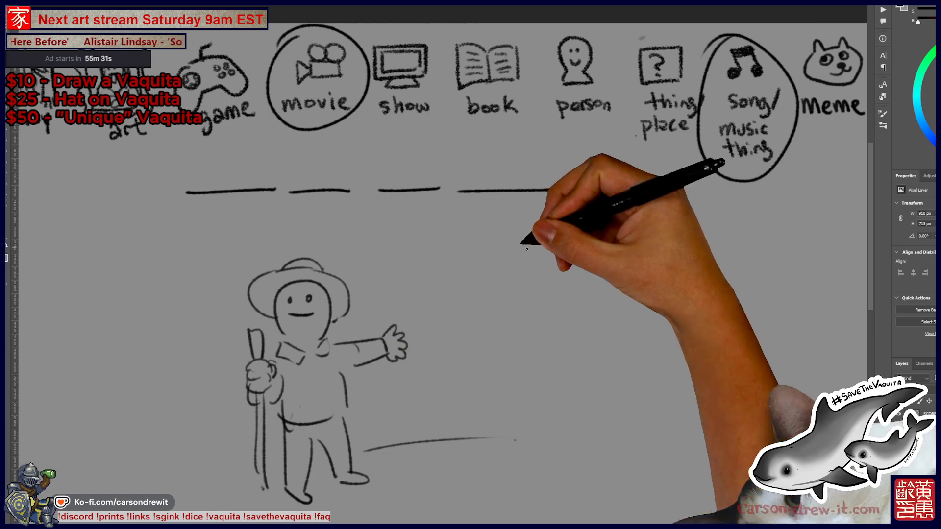
mouse_move(510, 269)
left_mouse_down()
mouse_move(490, 300)
mouse_move(520, 260)
mouse_move(576, 291)
mouse_move(521, 283)
mouse_move(546, 384)
mouse_move(510, 388)
mouse_move(521, 350)
mouse_move(550, 311)
mouse_move(605, 298)
mouse_move(559, 318)
mouse_move(598, 294)
mouse_move(626, 304)
mouse_move(613, 279)
mouse_move(641, 300)
mouse_move(619, 273)
left_mouse_up()
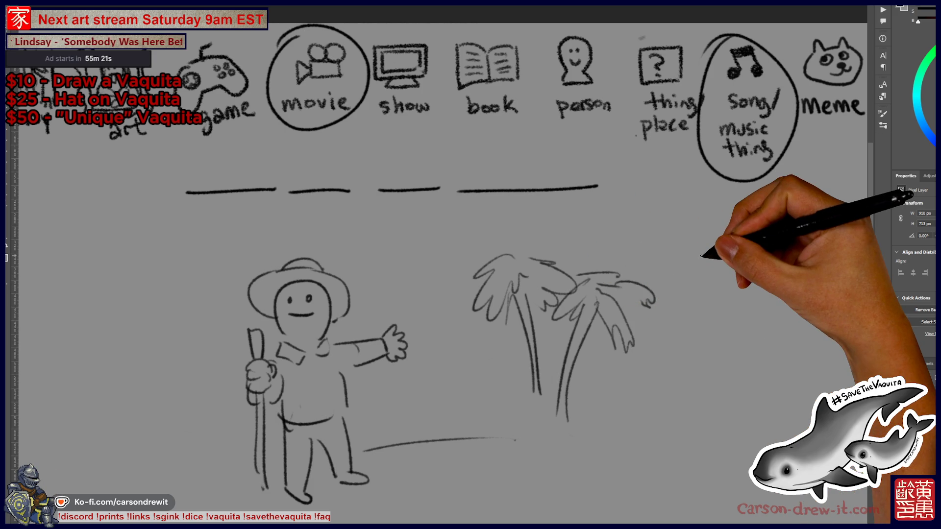
mouse_move(599, 342)
left_mouse_down()
mouse_move(676, 311)
mouse_move(674, 334)
mouse_move(706, 312)
left_mouse_up()
left_click(715, 306)
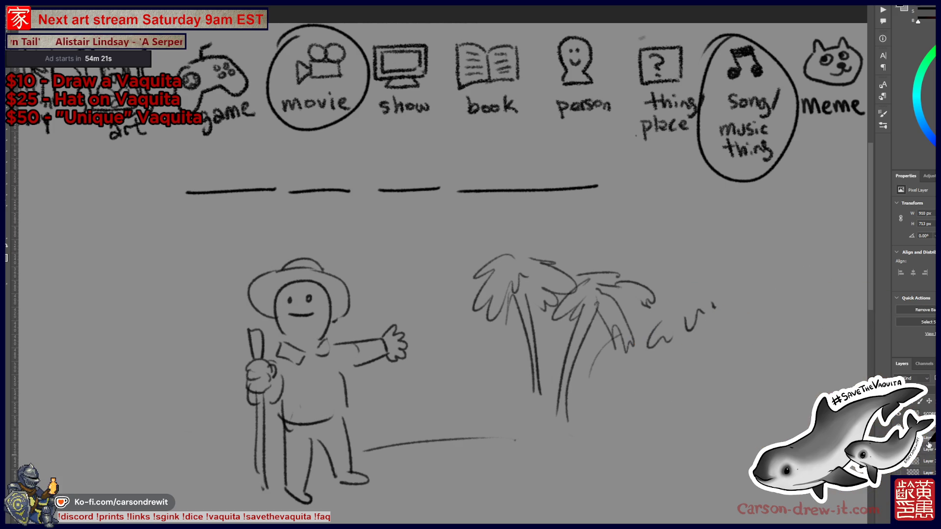
key("Delete")
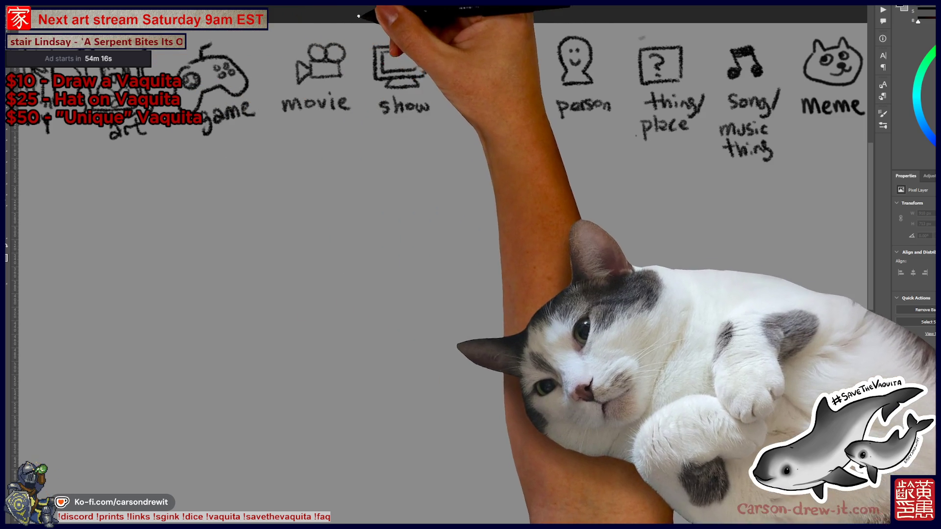
Circle the movie category icon and draw two blank answer lines
mouse_move(403, 172)
left_mouse_down()
mouse_move(419, 218)
mouse_move(459, 236)
mouse_move(472, 224)
mouse_move(451, 235)
left_mouse_up()
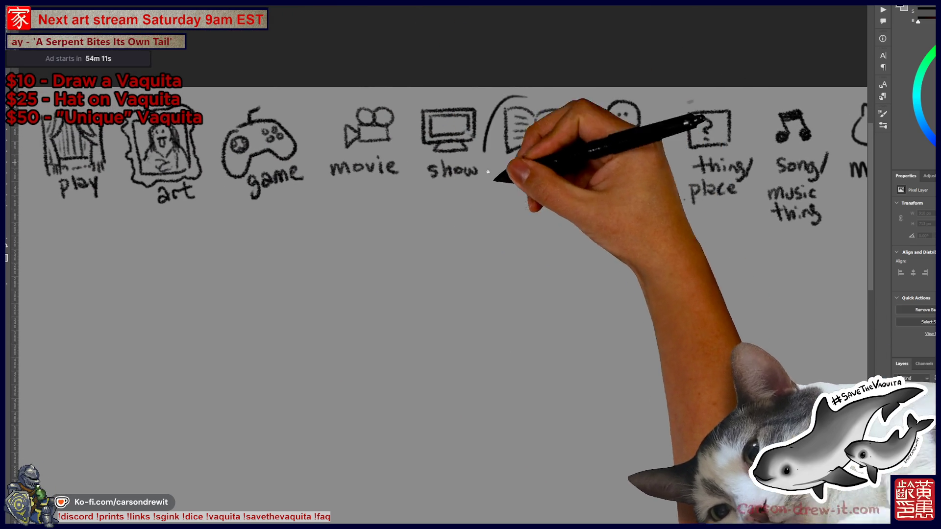
left_click_drag(343, 91, 333, 104)
left_click_drag(318, 242, 592, 238)
left_click_drag(542, 319, 510, 225)
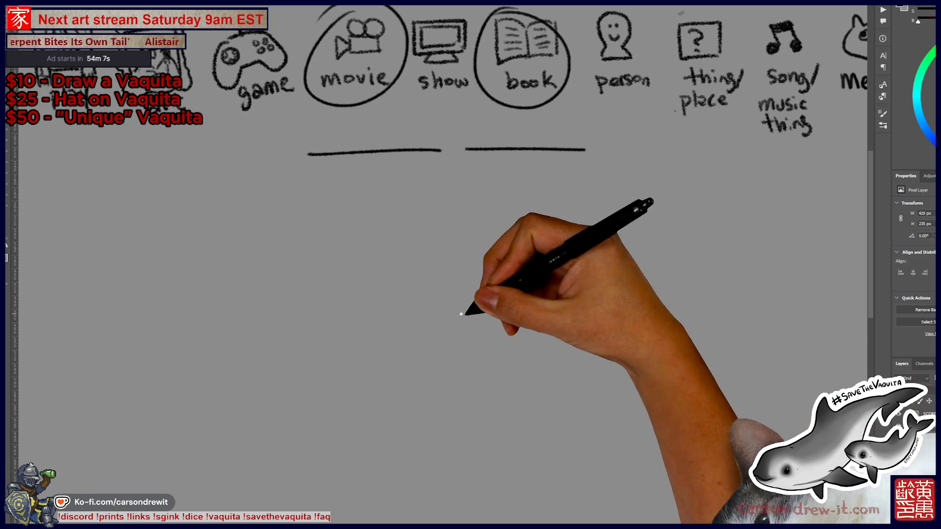
Sketch a tall figure with head, eyes, body, legs, arms and mouth
left_click_drag(273, 240, 314, 192)
mouse_move(307, 248)
left_mouse_down()
mouse_move(324, 226)
mouse_move(308, 236)
left_mouse_up()
left_click_drag(314, 192, 327, 221)
left_click(293, 224)
left_click(309, 223)
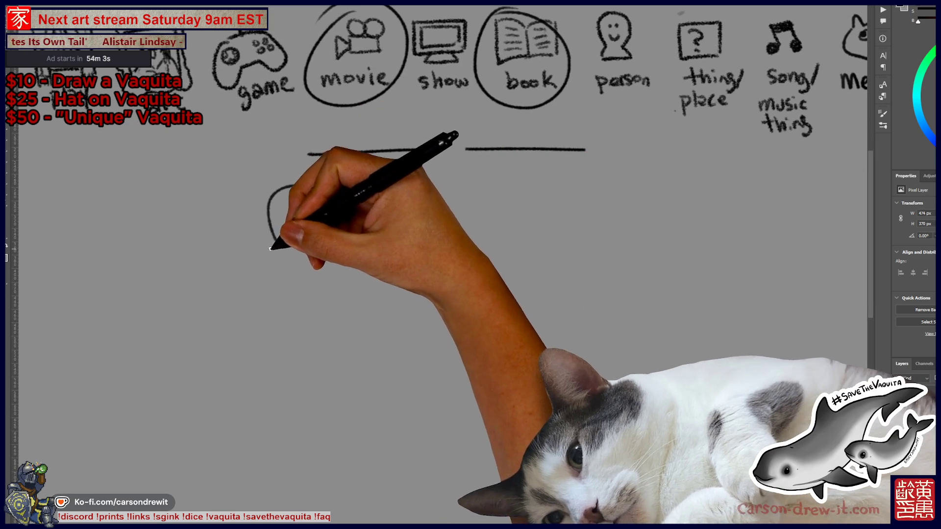
left_click_drag(275, 243, 262, 394)
mouse_move(313, 249)
left_mouse_down()
mouse_move(326, 290)
mouse_move(328, 402)
left_mouse_up()
mouse_move(262, 395)
left_mouse_down()
mouse_move(263, 413)
mouse_move(293, 348)
mouse_move(315, 409)
mouse_move(338, 414)
left_mouse_up()
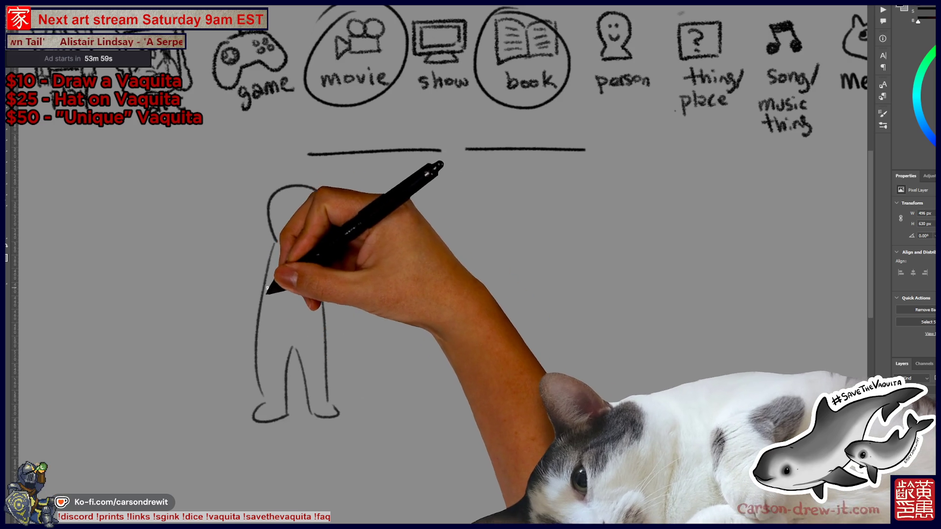
mouse_move(272, 247)
left_mouse_down()
mouse_move(250, 323)
mouse_move(308, 236)
mouse_move(331, 321)
left_mouse_up()
Draw three small figures beside it: a pigtailed girl, a second figure, and one holding a fish
left_click_drag(383, 351, 390, 359)
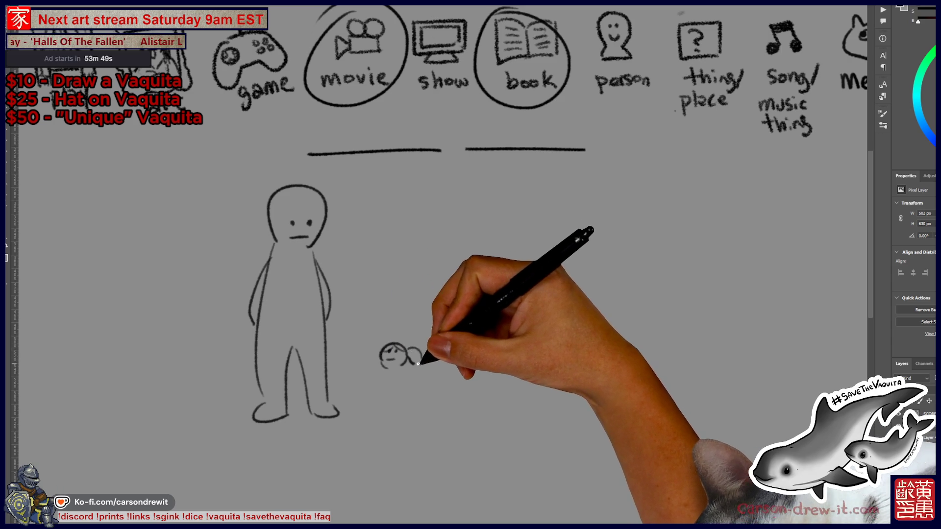
mouse_move(382, 353)
left_mouse_down()
mouse_move(374, 360)
mouse_move(403, 394)
mouse_move(378, 412)
mouse_move(405, 412)
left_mouse_up()
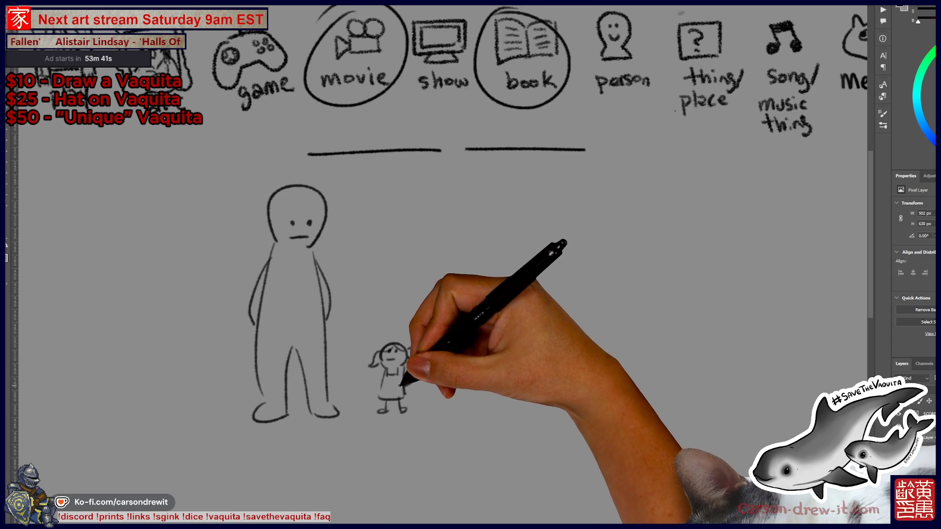
left_click_drag(410, 349, 415, 363)
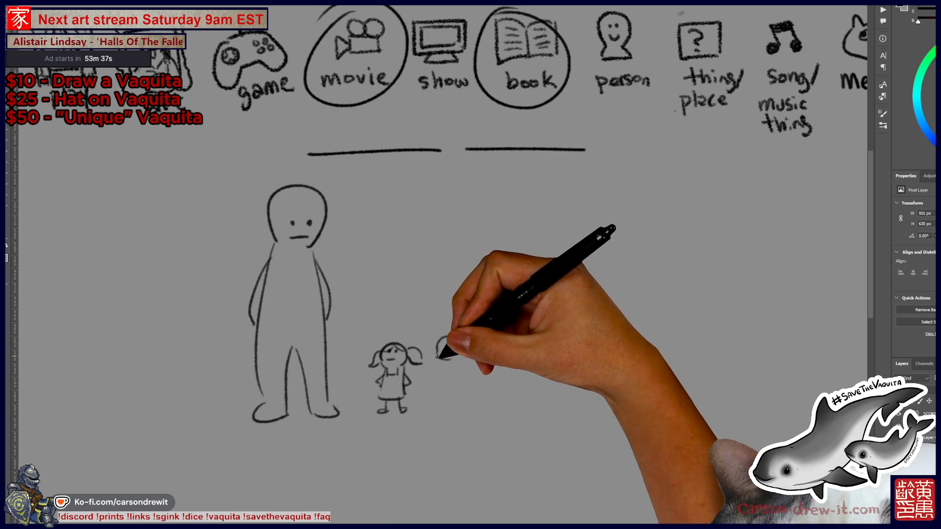
left_click_drag(443, 343, 442, 352)
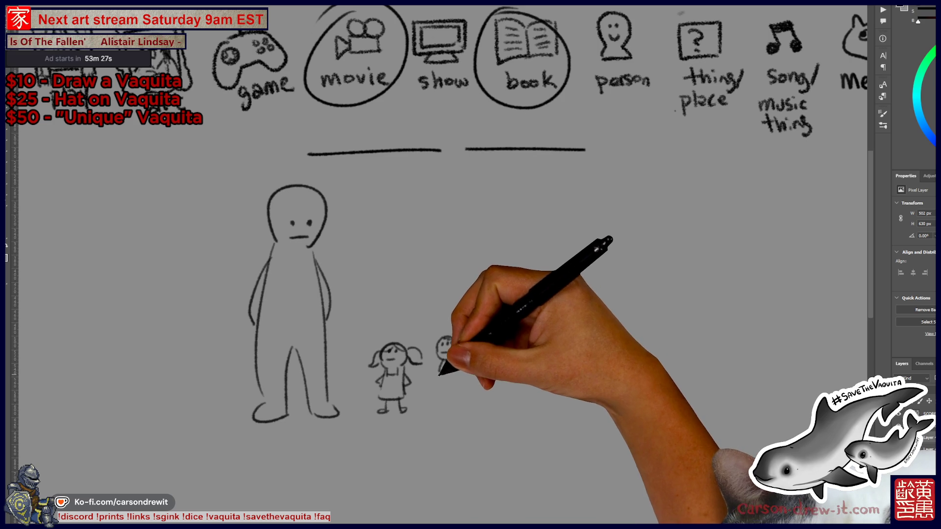
left_click_drag(442, 373, 441, 392)
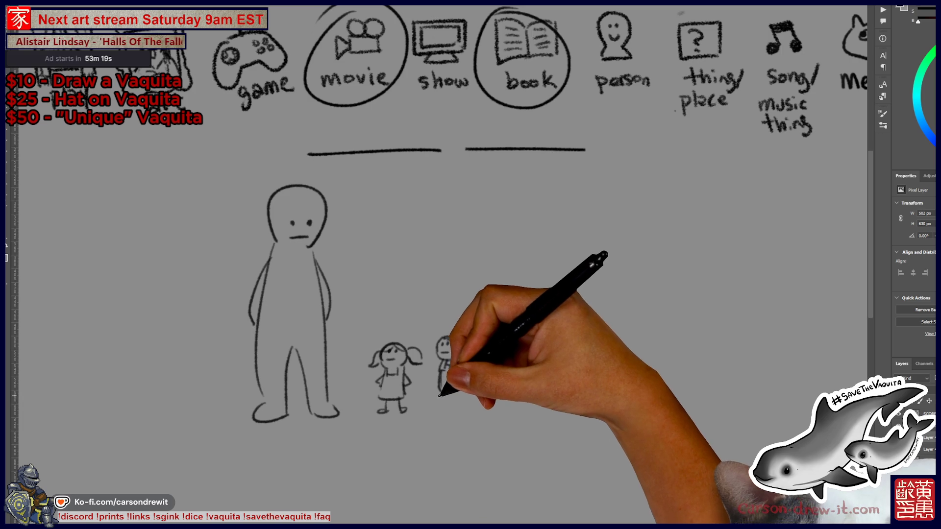
left_click_drag(441, 394, 445, 403)
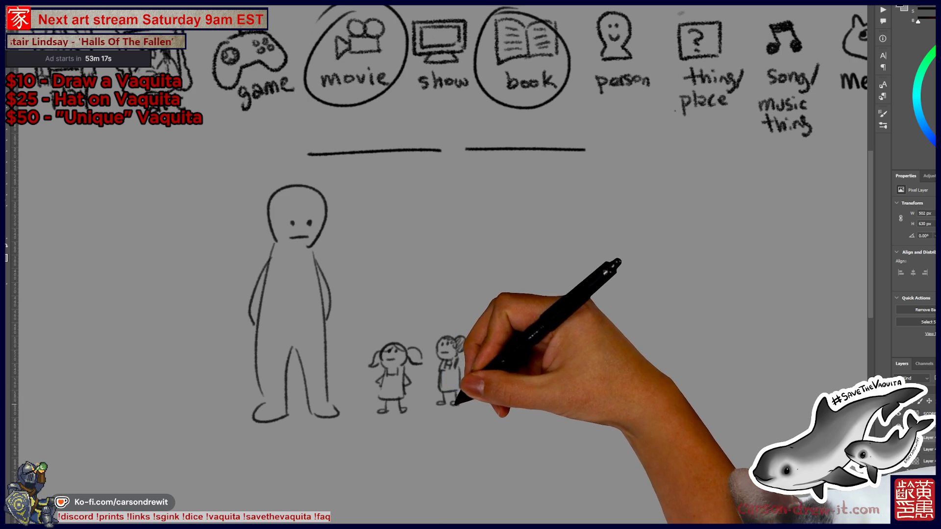
left_click_drag(455, 364, 460, 367)
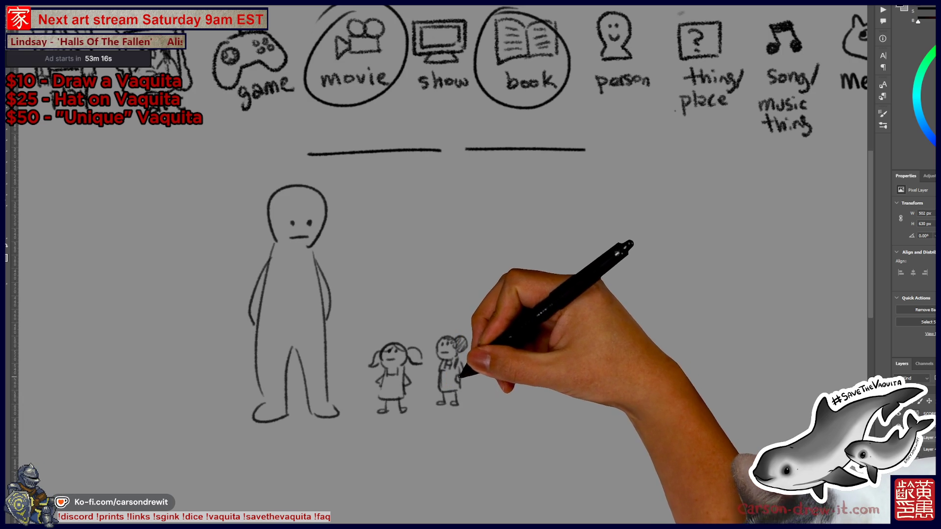
left_click_drag(459, 378, 456, 392)
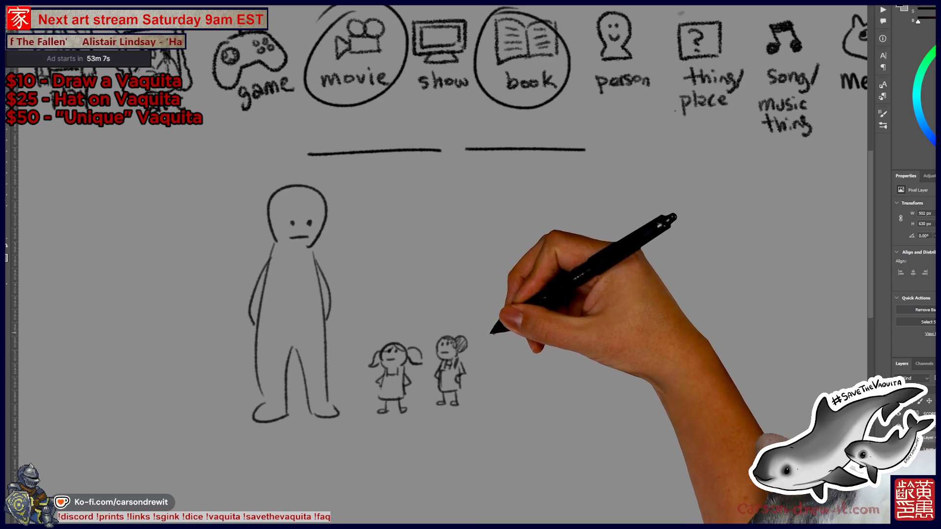
mouse_move(479, 350)
left_mouse_down()
mouse_move(489, 336)
mouse_move(516, 343)
mouse_move(505, 343)
mouse_move(507, 350)
left_mouse_up()
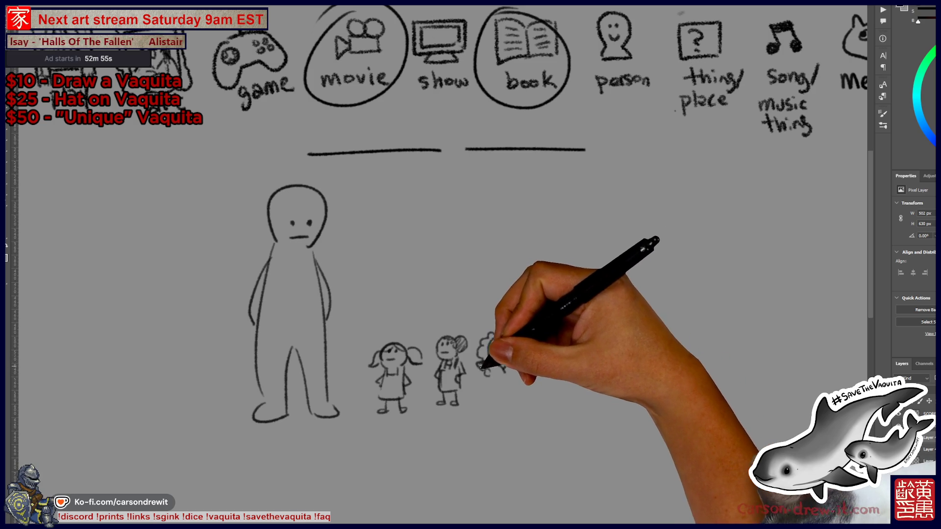
mouse_move(491, 362)
left_mouse_down()
mouse_move(505, 365)
mouse_move(494, 378)
left_mouse_up()
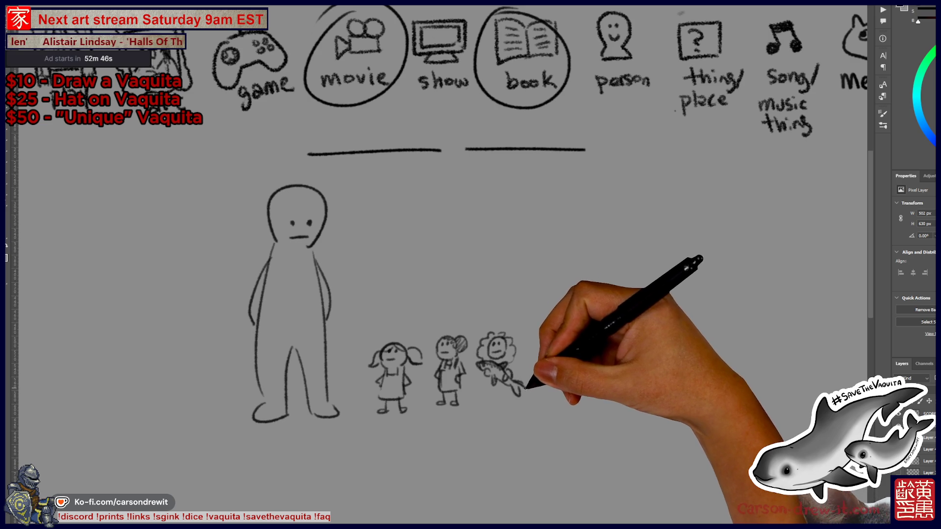
mouse_move(515, 386)
left_mouse_down()
mouse_move(487, 388)
mouse_move(495, 397)
mouse_move(506, 385)
mouse_move(497, 380)
mouse_move(522, 388)
left_mouse_up()
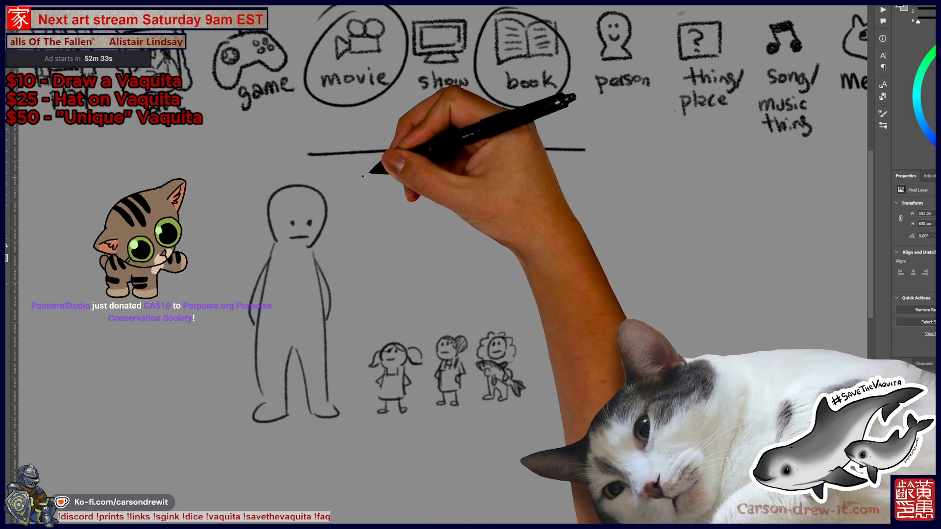
Turn the left blank line into a speech bubble with an arrowed tail to the tall figure
left_click_drag(304, 138, 301, 147)
mouse_move(377, 181)
left_mouse_down()
mouse_move(379, 335)
mouse_move(391, 336)
left_mouse_up()
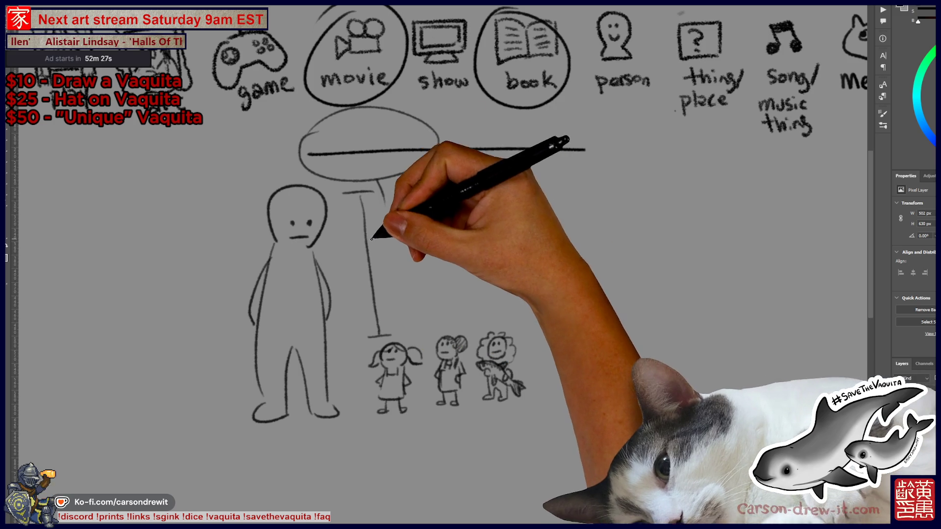
left_click_drag(354, 202, 362, 204)
left_click_drag(370, 322, 382, 319)
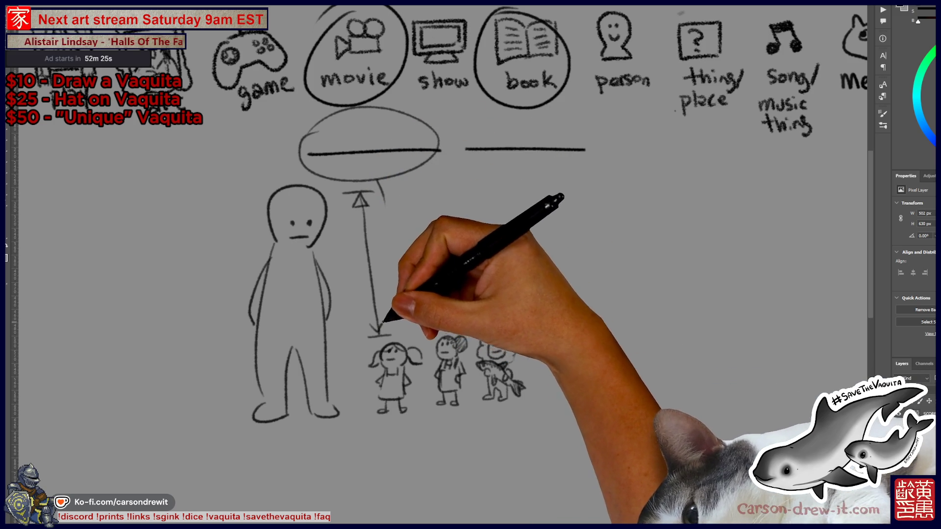
left_click_drag(383, 205, 385, 268)
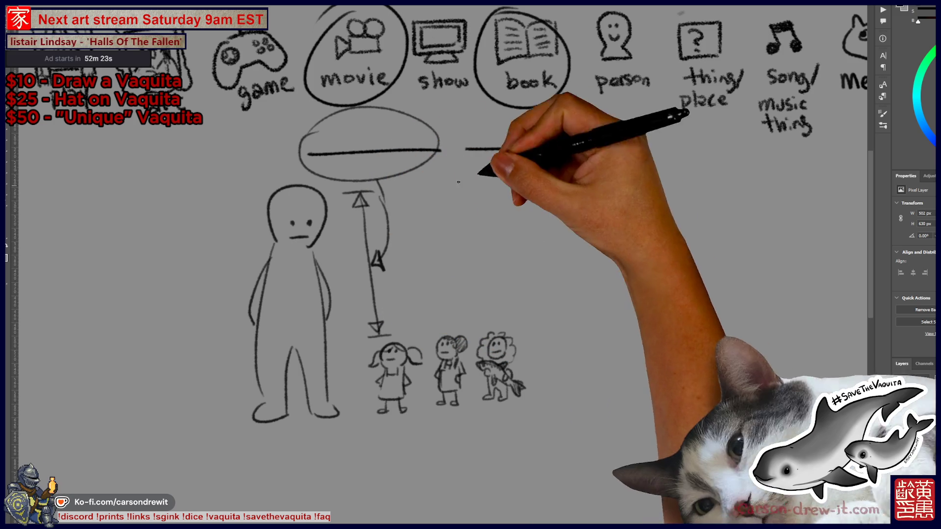
Add a right speech bubble whose arrow points to an ellipse around the three small figures
left_click_drag(500, 149, 585, 150)
mouse_move(595, 147)
left_mouse_down()
mouse_move(471, 150)
mouse_move(539, 176)
mouse_move(570, 223)
left_mouse_up()
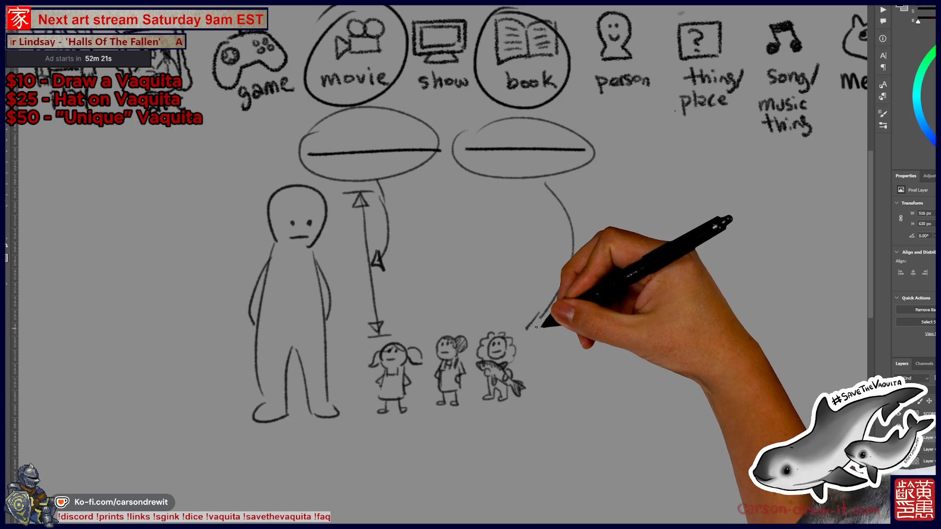
left_click_drag(446, 315, 557, 377)
left_click_drag(571, 223, 539, 317)
left_click_drag(528, 327, 543, 327)
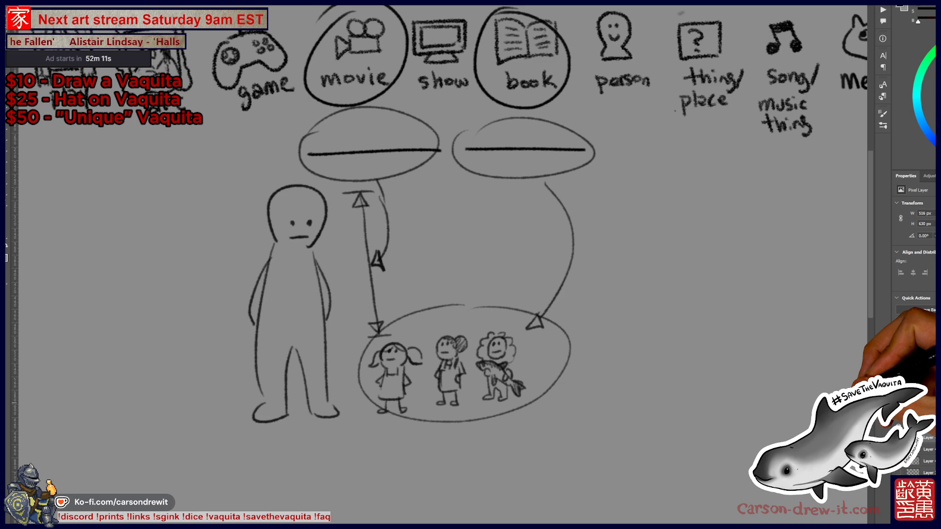
Recentre the canvas and reveal the earlier hatted-man clue layer
left_click(493, 444)
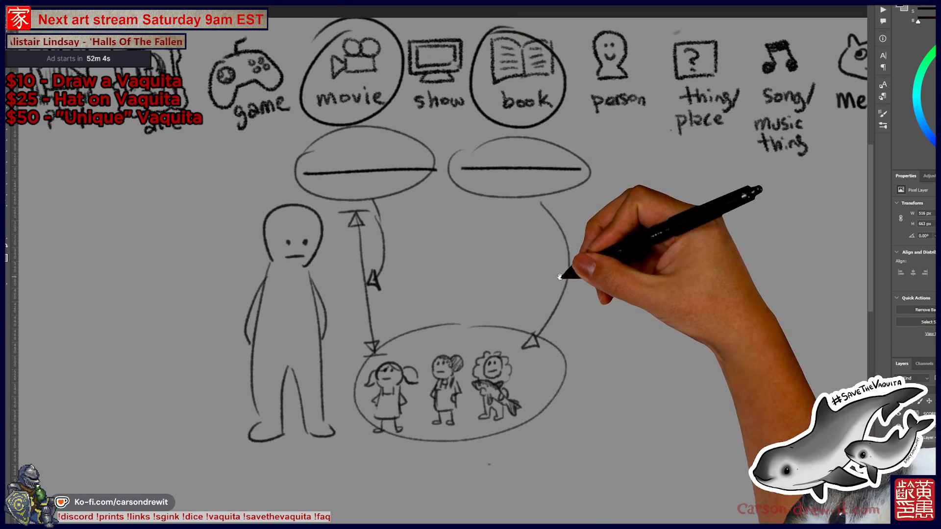
left_click_drag(564, 273, 559, 292)
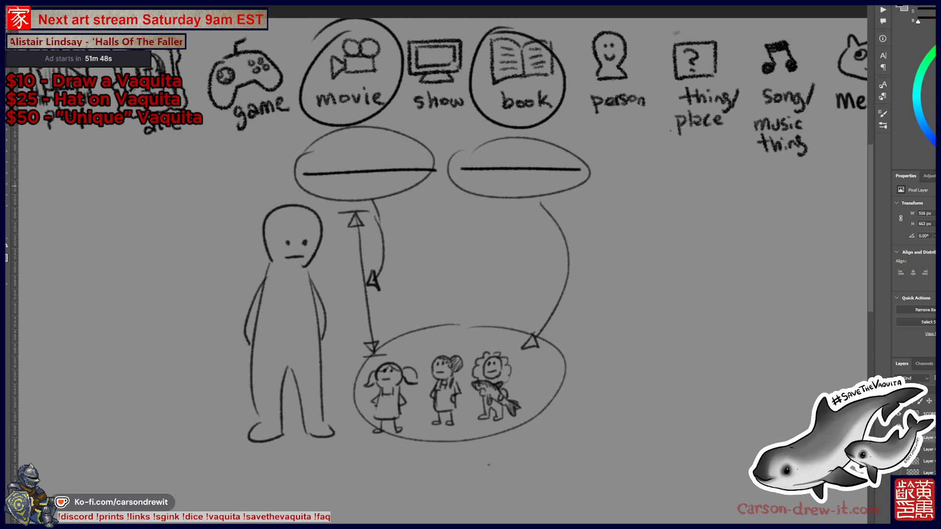
left_click(900, 427)
Turn off the visibility of the figures layer and all older clue sketch layers
left_click(901, 414)
left_click(900, 439)
left_click(901, 405)
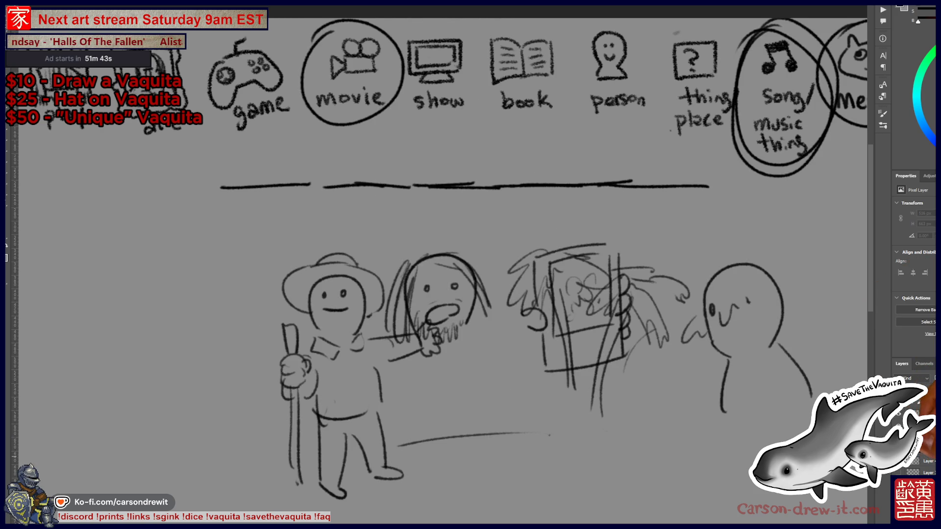
left_click(901, 414)
left_click(900, 426)
left_click(901, 439)
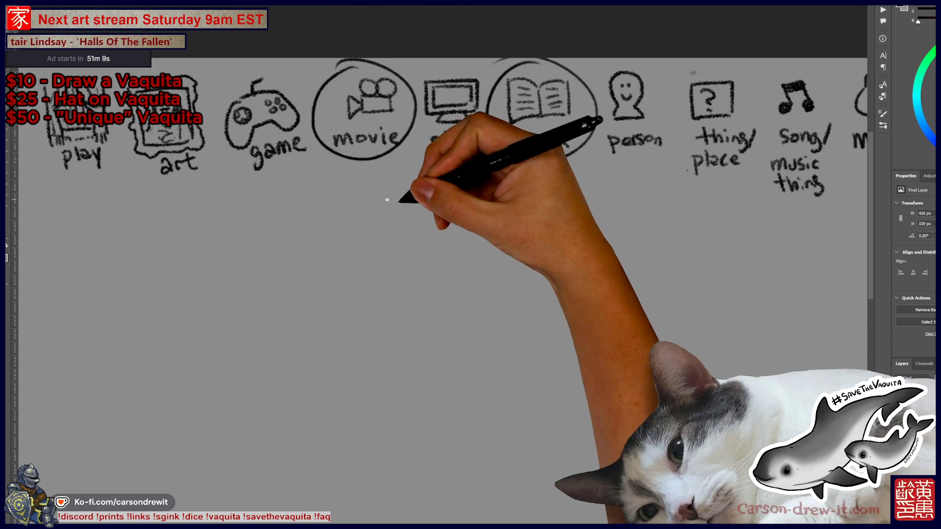
Draw a row of blank answer lines under the icons plus one on a second row
left_click_drag(241, 206, 296, 207)
left_click_drag(327, 210, 747, 214)
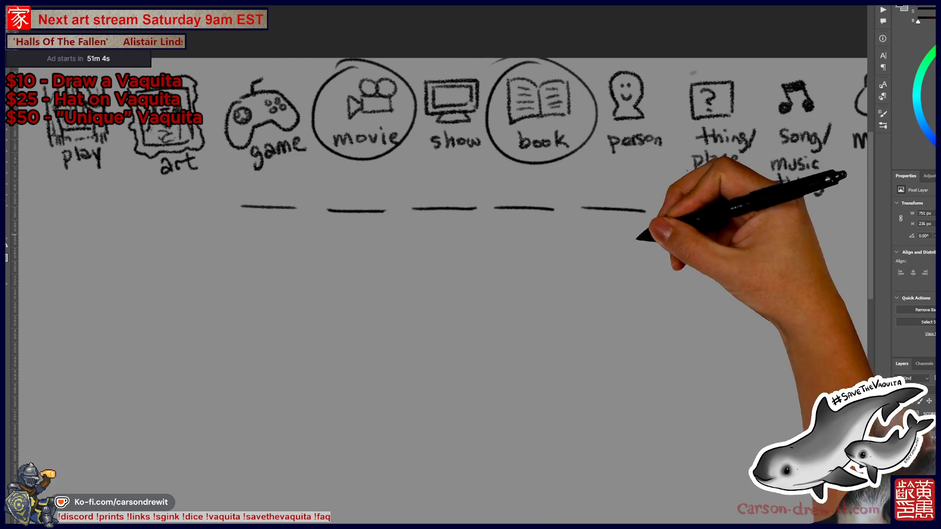
left_click_drag(403, 269, 497, 267)
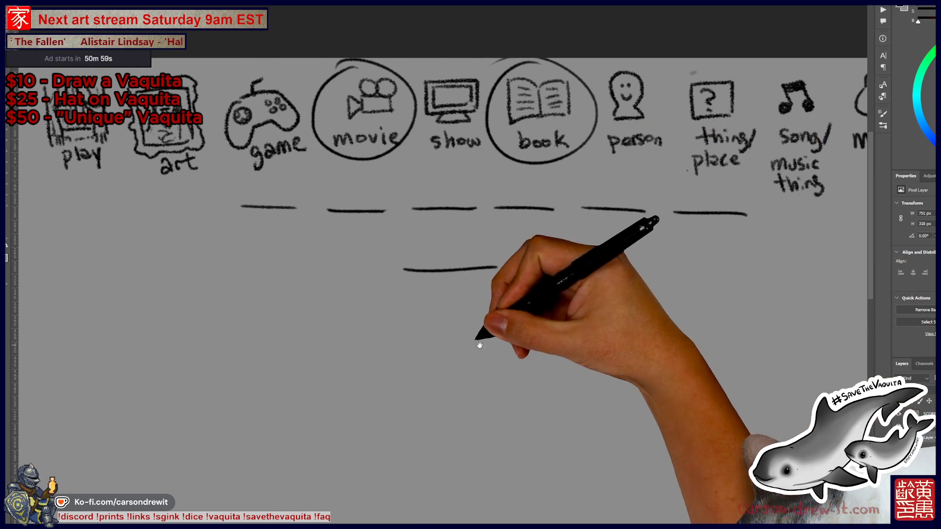
Sketch a stick figure with eyes, outstretched arm and kicking leg, plus an oval to its left
scroll(482, 347, "down", 3)
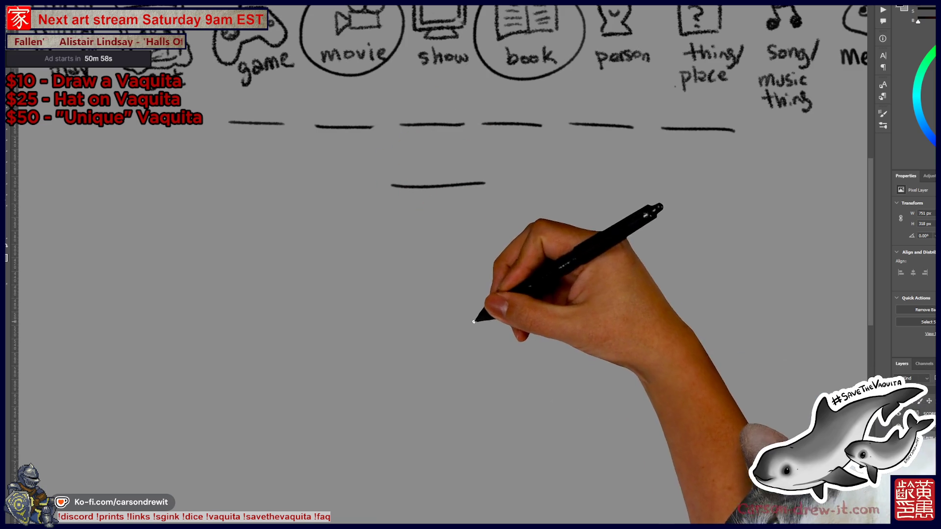
left_click(469, 307)
left_click(483, 305)
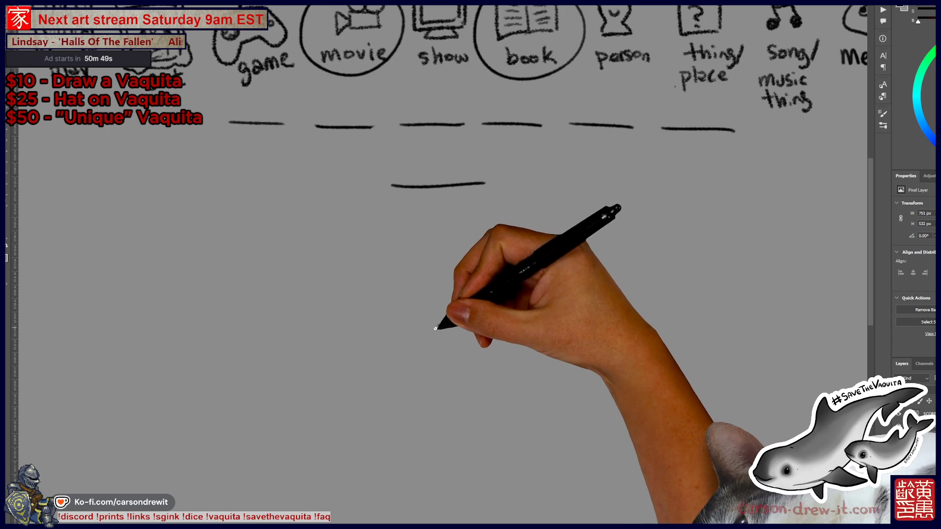
left_click_drag(444, 334, 463, 332)
left_click_drag(527, 308, 512, 314)
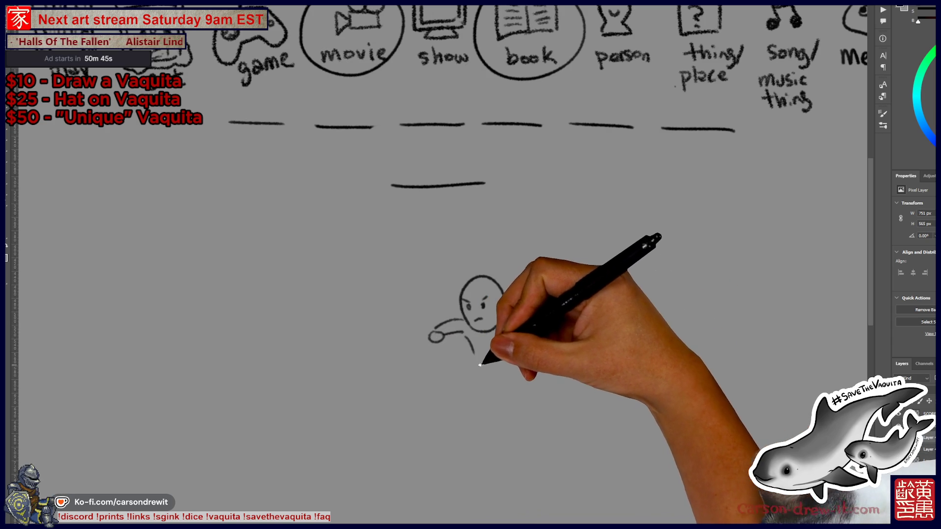
left_click_drag(446, 365, 500, 371)
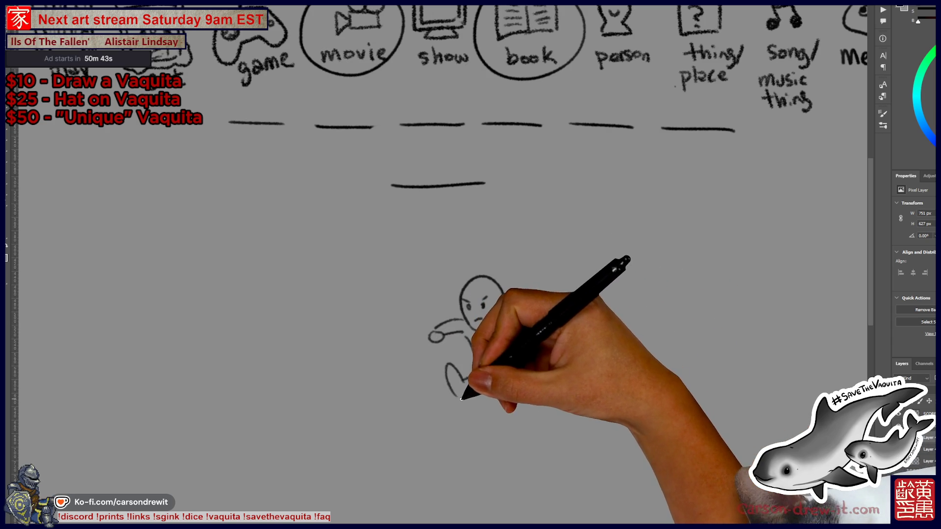
left_click_drag(537, 321, 519, 351)
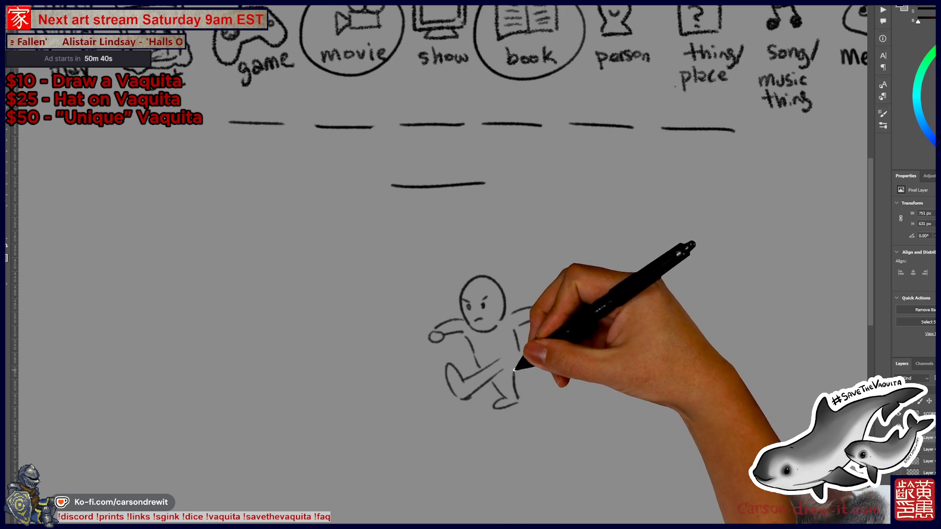
left_click_drag(420, 357, 403, 380)
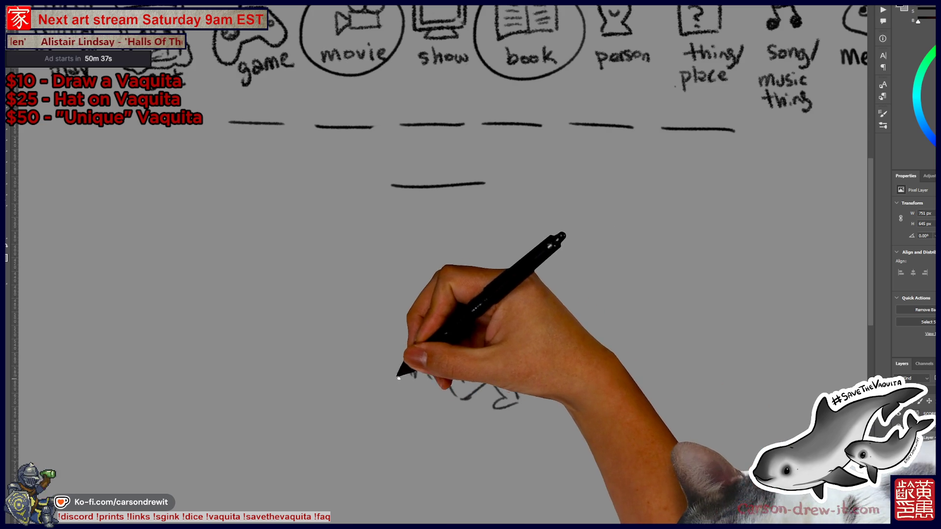
mouse_move(265, 365)
left_mouse_down()
mouse_move(263, 378)
mouse_move(267, 356)
mouse_move(404, 376)
left_mouse_up()
Add an arc from the oval, a left arm and spiky hair to the kicking figure
left_click_drag(460, 324, 433, 337)
mouse_move(465, 296)
left_mouse_down()
mouse_move(497, 293)
mouse_move(467, 283)
mouse_move(505, 247)
mouse_move(521, 269)
left_mouse_up()
left_click_drag(501, 359, 489, 336)
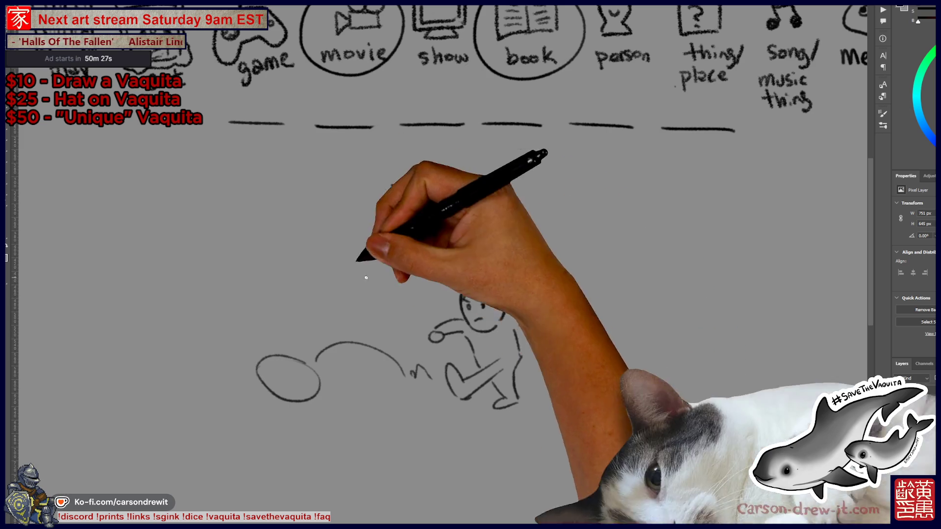
Stripe the oval hive, draw small flying bees, then delete the kicking-figure clue
mouse_move(269, 362)
left_mouse_down()
mouse_move(282, 396)
mouse_move(302, 398)
left_mouse_up()
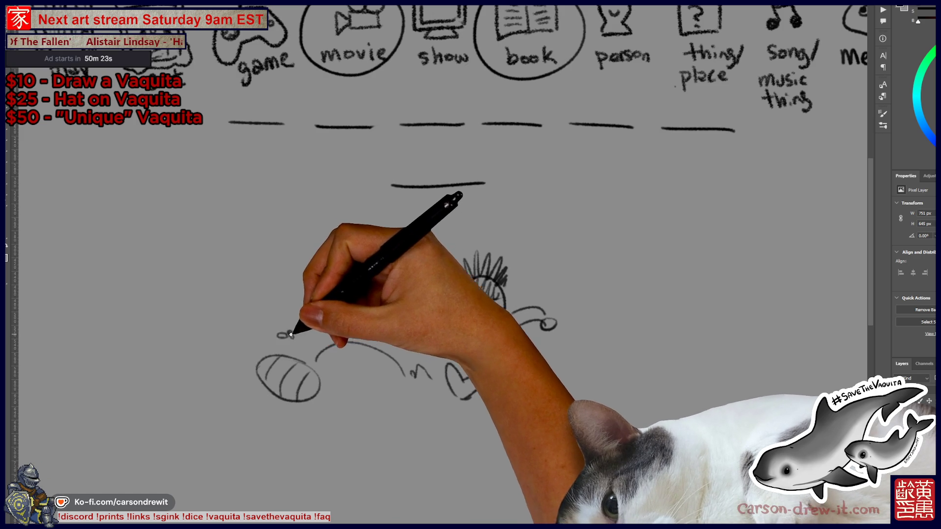
left_click_drag(288, 337, 299, 333)
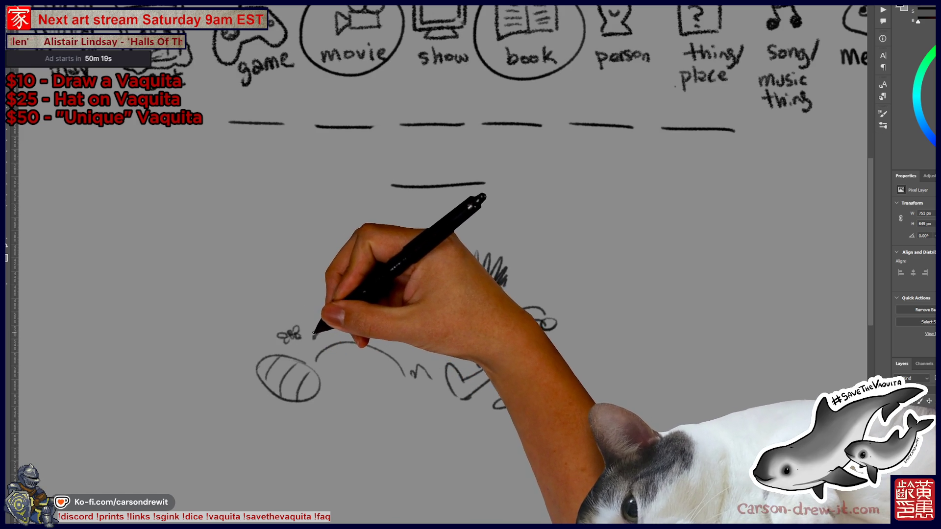
key("ctrl")
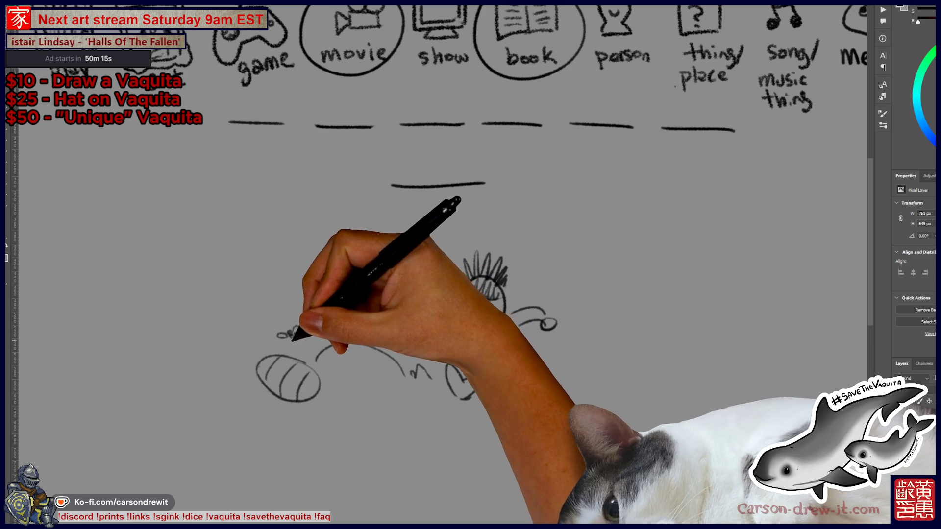
left_click_drag(316, 332, 321, 329)
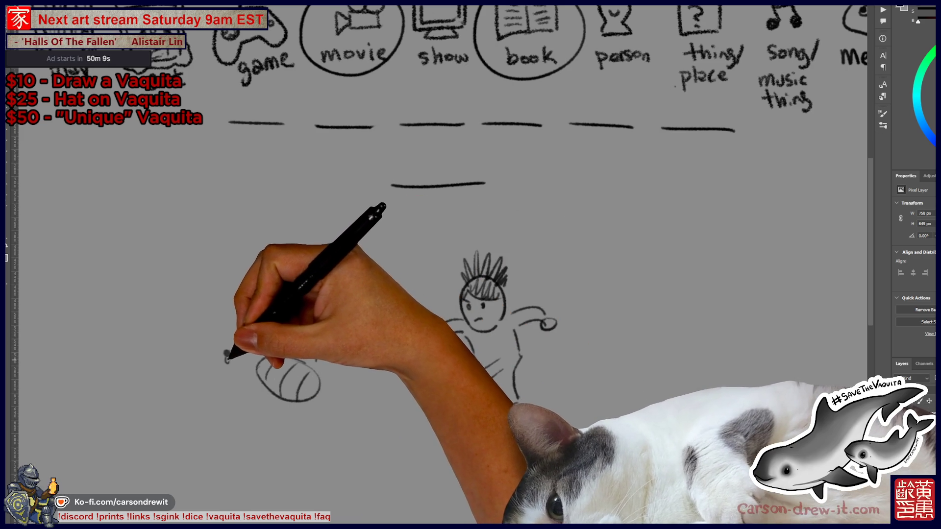
left_click_drag(227, 354, 227, 353)
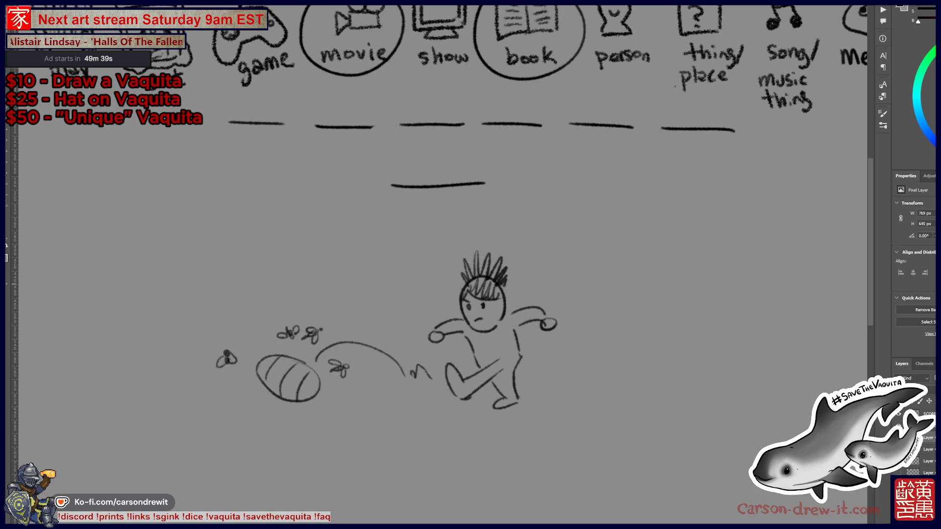
key("Delete")
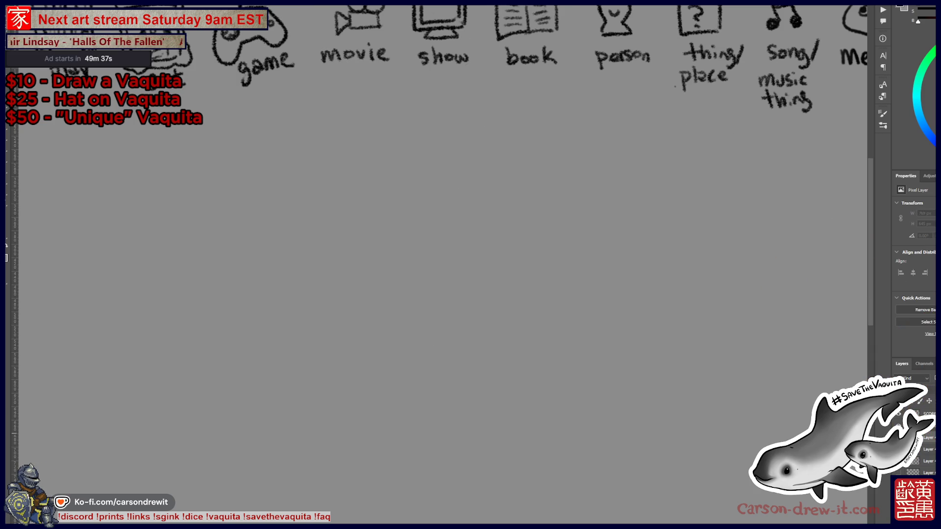
On the SCORES list, add a tally mark to two players' scores
mouse_move(427, 384)
left_mouse_down()
mouse_move(633, 365)
mouse_move(601, 397)
mouse_move(575, 378)
left_mouse_up()
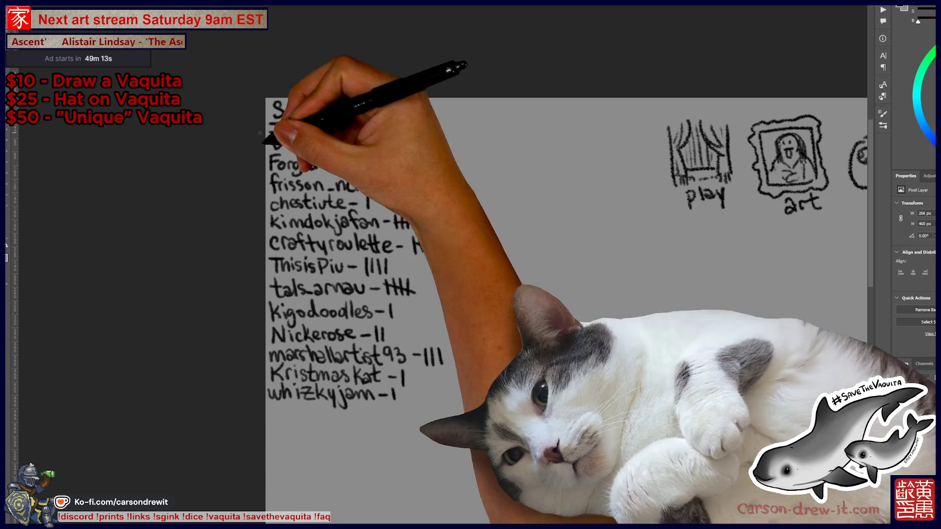
left_click_drag(407, 372, 406, 387)
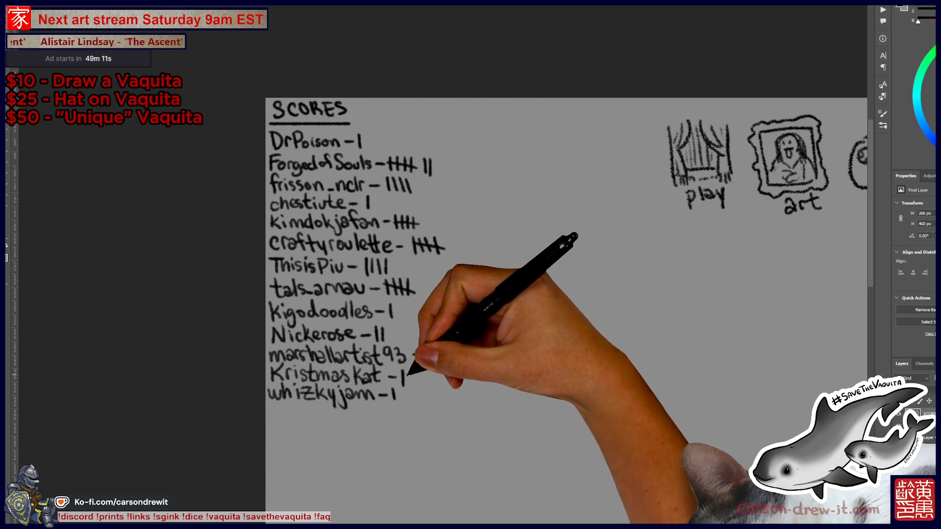
left_click_drag(440, 349, 441, 365)
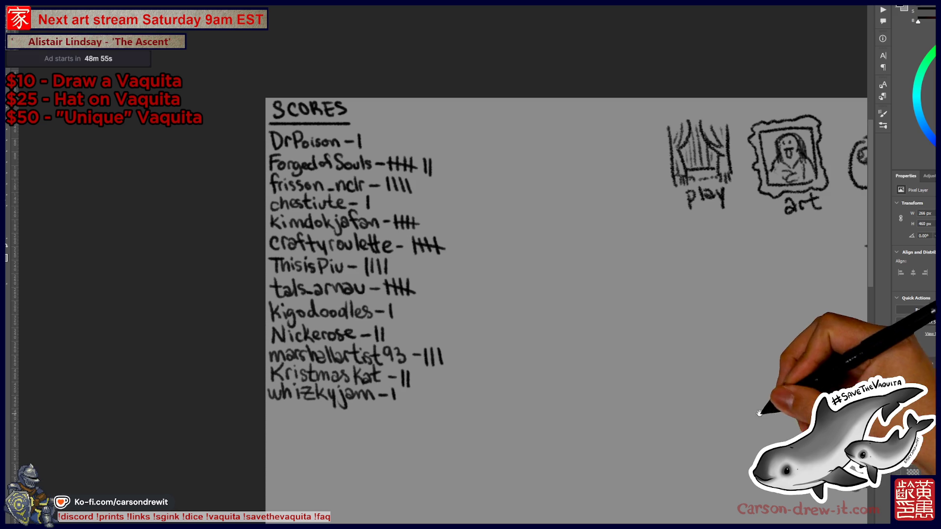
Write a new player's name with one point, then switch to the vaquita document
left_click_drag(686, 294, 347, 203)
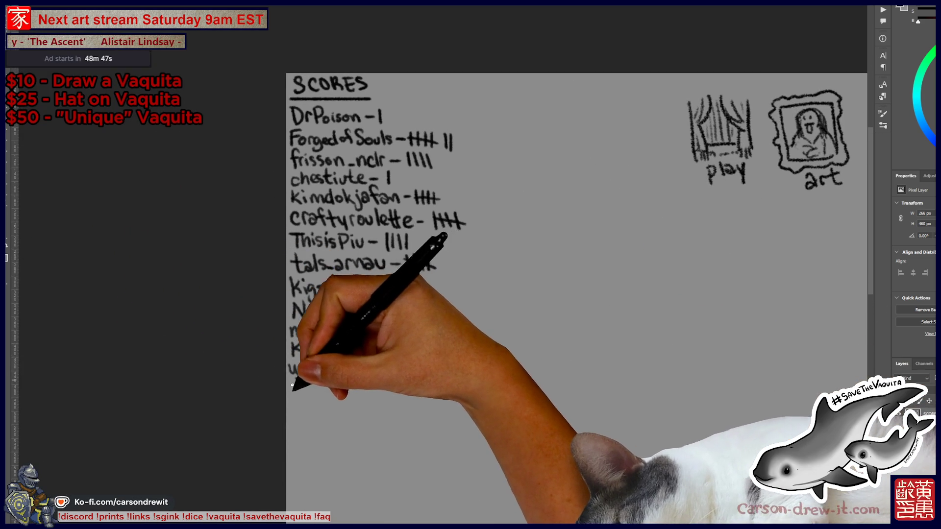
mouse_move(337, 384)
left_mouse_down()
mouse_move(353, 388)
mouse_move(349, 400)
left_mouse_up()
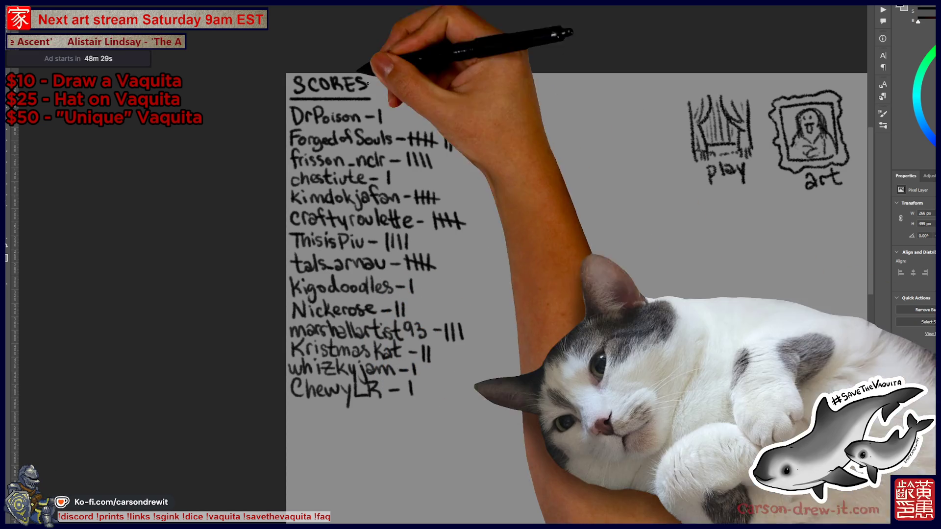
key("ctrl+Tab")
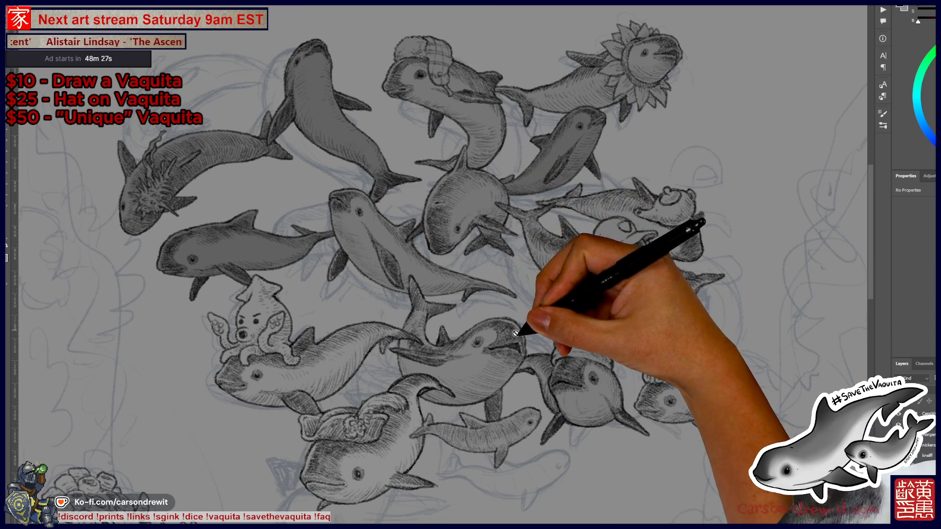
Fit the vaquita drawing in view and reposition the axolotl-covered vaquita within the group
key("ctrl+0")
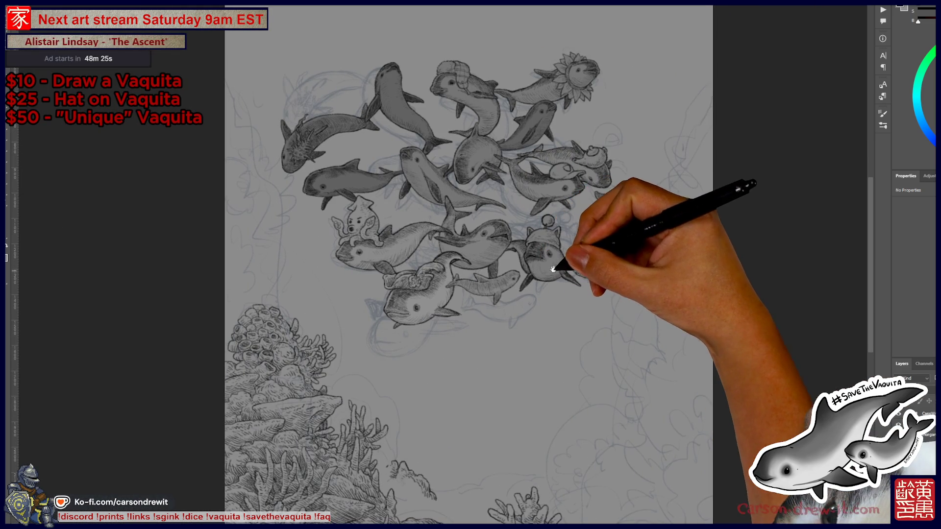
scroll(528, 267, "up", 3)
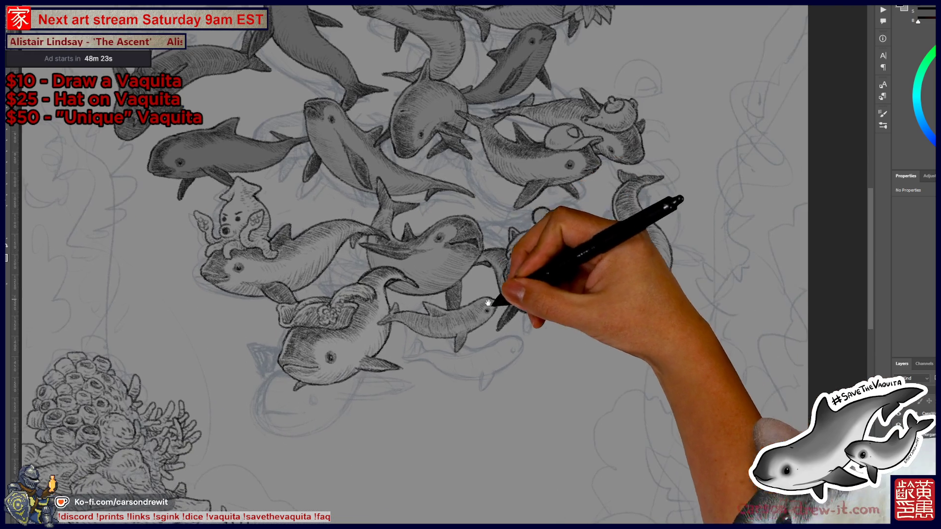
left_click_drag(488, 302, 543, 318)
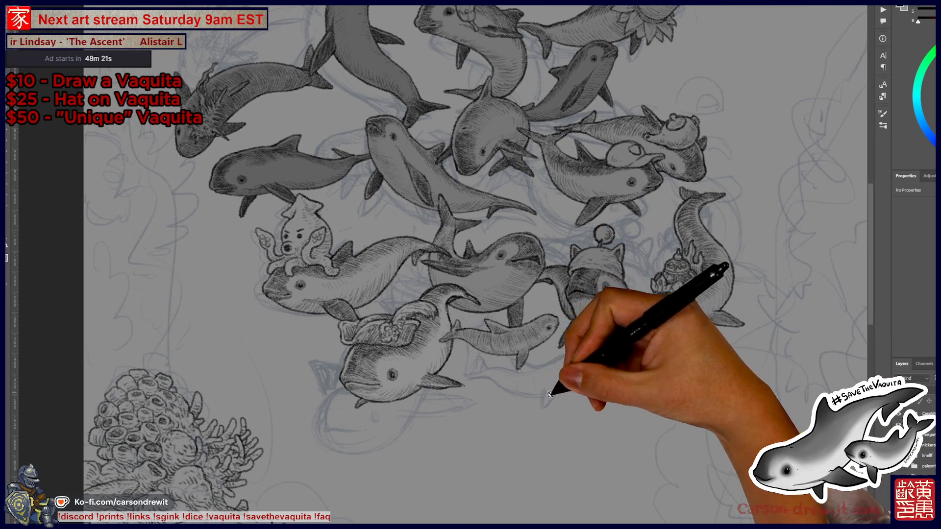
mouse_move(556, 340)
left_mouse_down()
mouse_move(493, 431)
mouse_move(512, 284)
mouse_move(499, 195)
mouse_move(300, 59)
mouse_move(559, 254)
mouse_move(250, 66)
mouse_move(568, 265)
mouse_move(463, 266)
mouse_move(347, 236)
mouse_move(384, 238)
mouse_move(429, 276)
left_mouse_up()
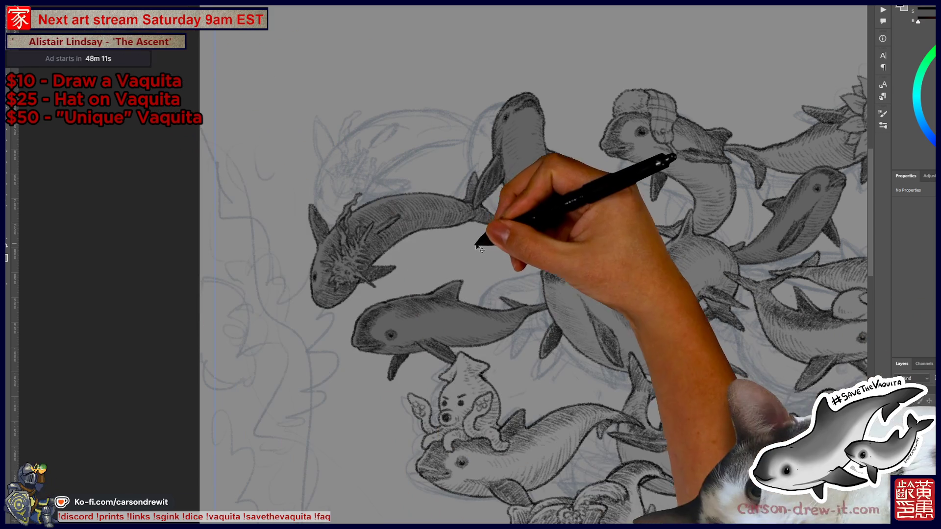
mouse_move(479, 240)
left_mouse_down()
mouse_move(406, 148)
mouse_move(421, 140)
mouse_move(466, 192)
mouse_move(456, 147)
mouse_move(420, 146)
mouse_move(431, 101)
mouse_move(429, 110)
left_mouse_up()
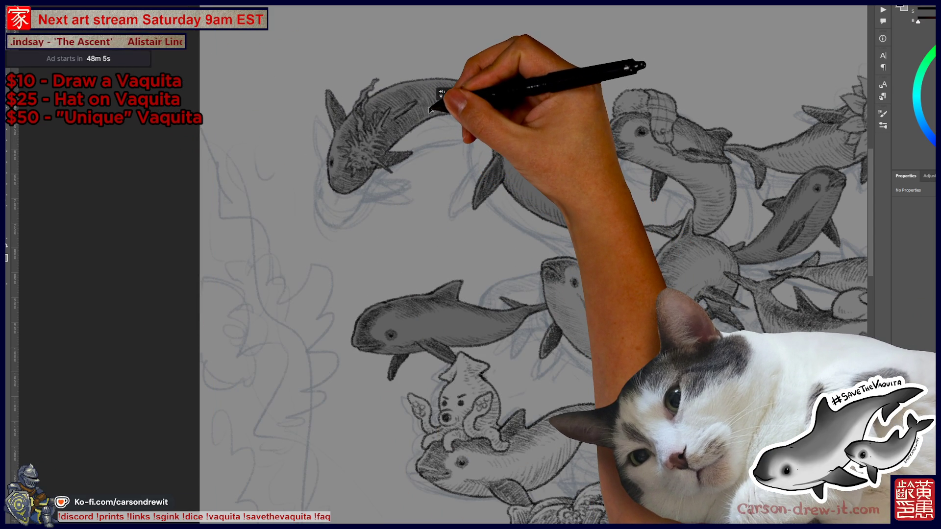
mouse_move(375, 131)
left_mouse_down()
mouse_move(399, 157)
mouse_move(413, 247)
mouse_move(390, 246)
left_mouse_up()
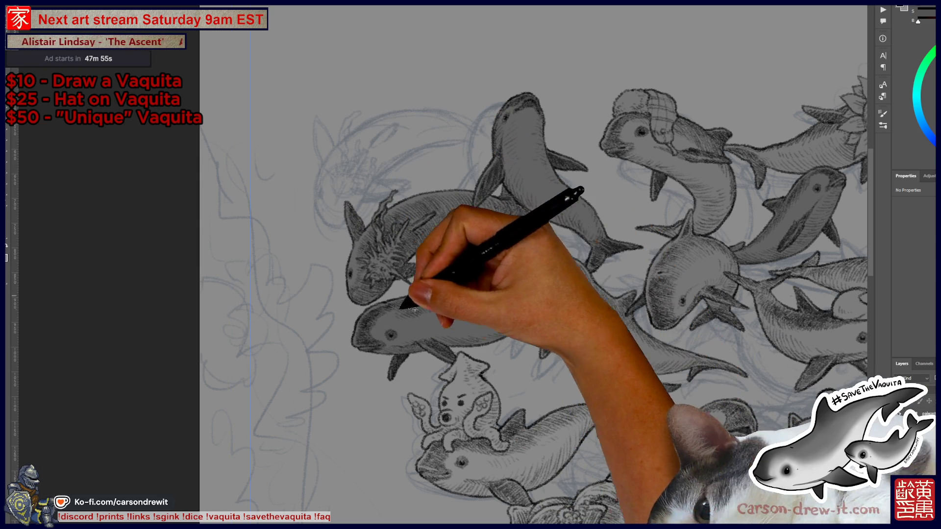
Shift the upper-middle, plaid-hat and crown-wearing vaquitas to new spots, then zoom out
mouse_move(482, 367)
left_mouse_down()
mouse_move(238, 359)
mouse_move(235, 210)
left_mouse_up()
mouse_move(336, 284)
left_mouse_down()
mouse_move(368, 374)
mouse_move(353, 421)
mouse_move(386, 493)
left_mouse_up()
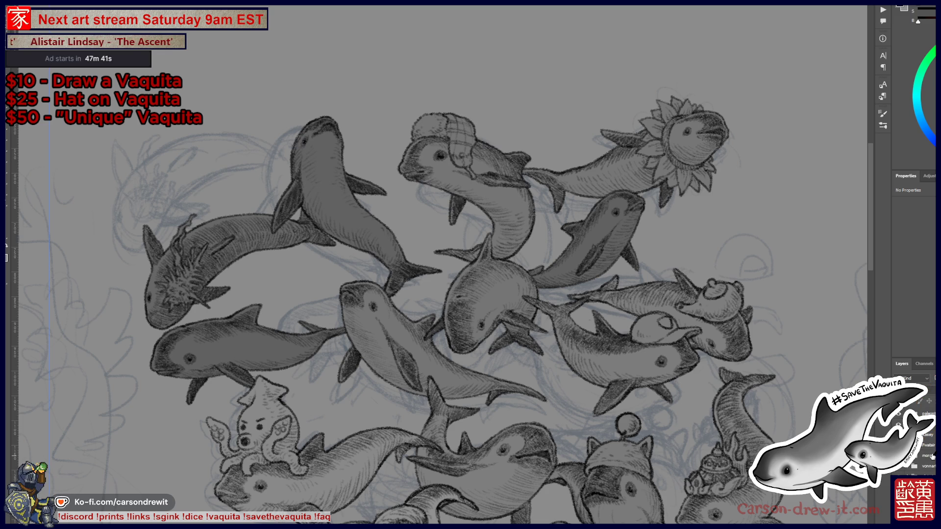
mouse_move(402, 245)
left_mouse_down()
mouse_move(387, 277)
mouse_move(410, 283)
mouse_move(402, 294)
mouse_move(410, 289)
mouse_move(400, 277)
mouse_move(395, 308)
mouse_move(389, 272)
mouse_move(388, 285)
left_mouse_up()
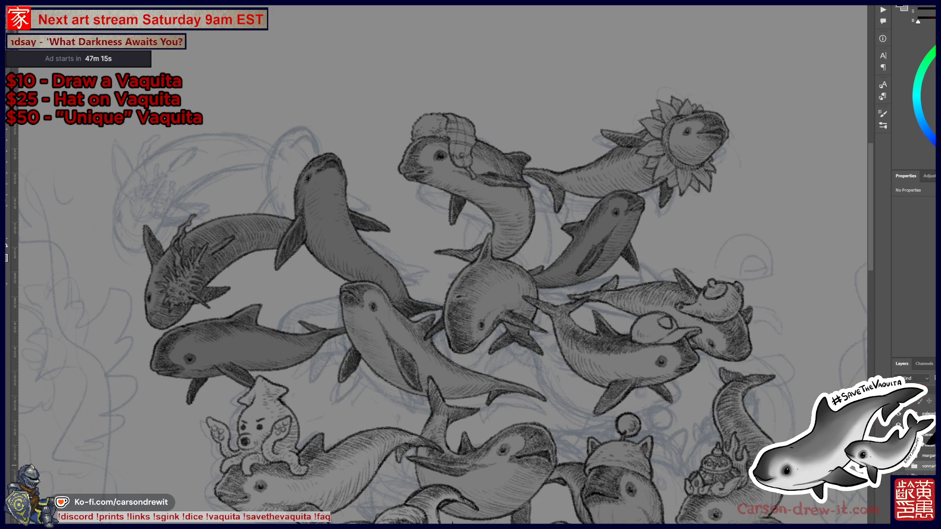
mouse_move(479, 211)
left_mouse_down()
mouse_move(466, 172)
mouse_move(443, 188)
mouse_move(442, 164)
left_mouse_up()
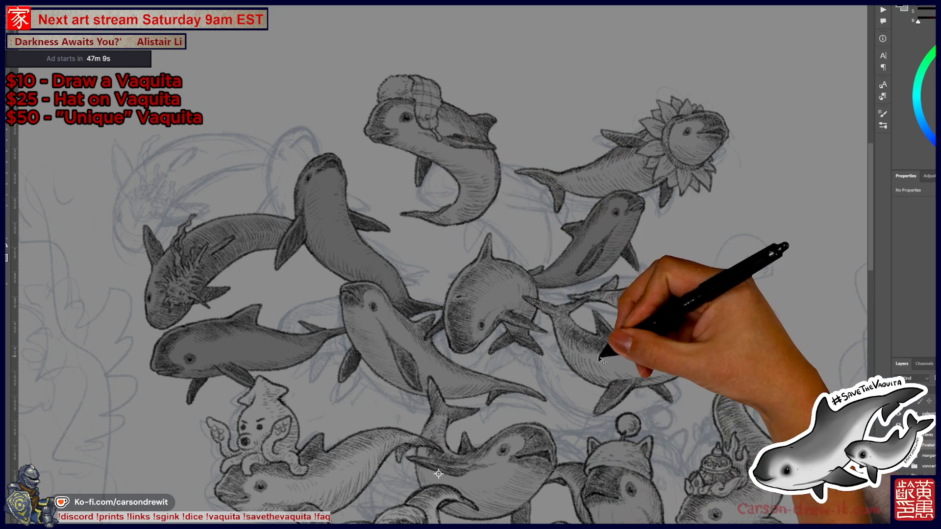
scroll(472, 331, "down", 2)
scroll(472, 331, "up", 3)
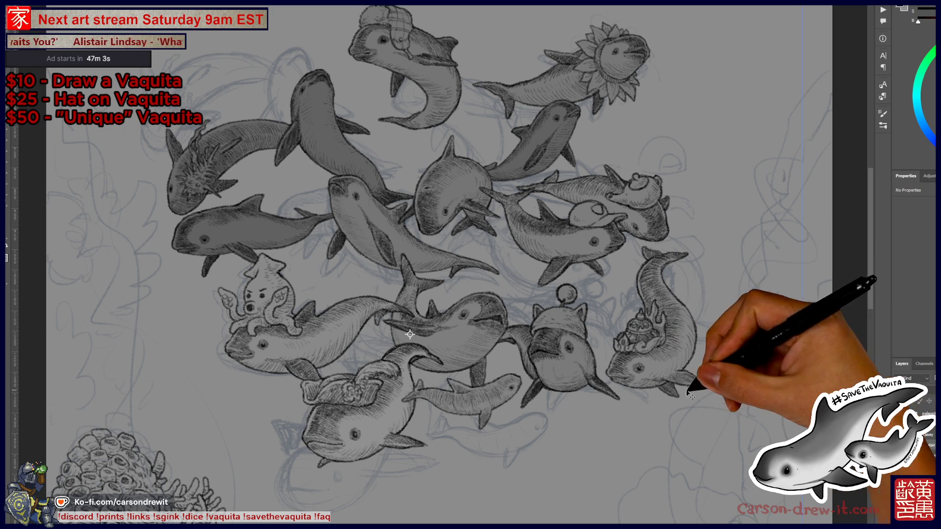
left_click_drag(663, 362, 616, 462)
key("ctrl+minus")
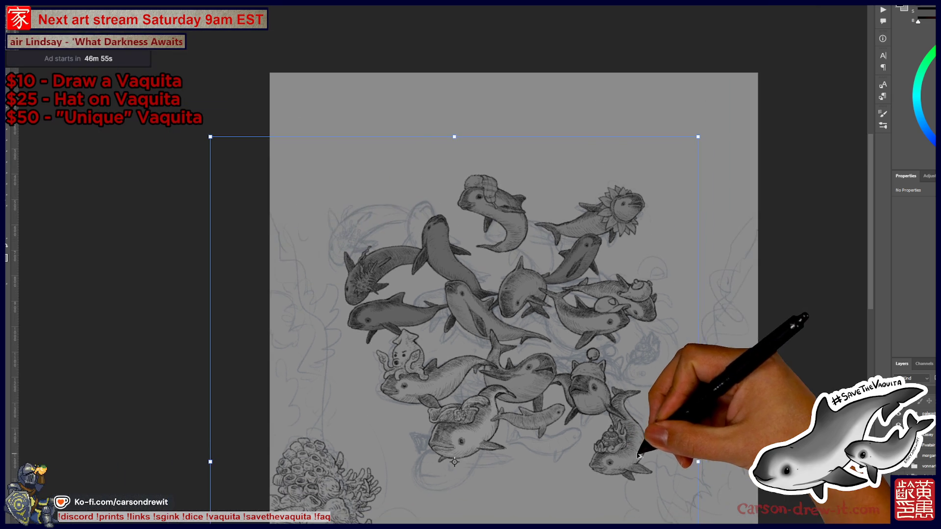
key("ctrl+minus")
key("ctrl+plus")
key("ctrl+plus")
key("ctrl+plus")
key("ctrl+plus")
key("ctrl+plus")
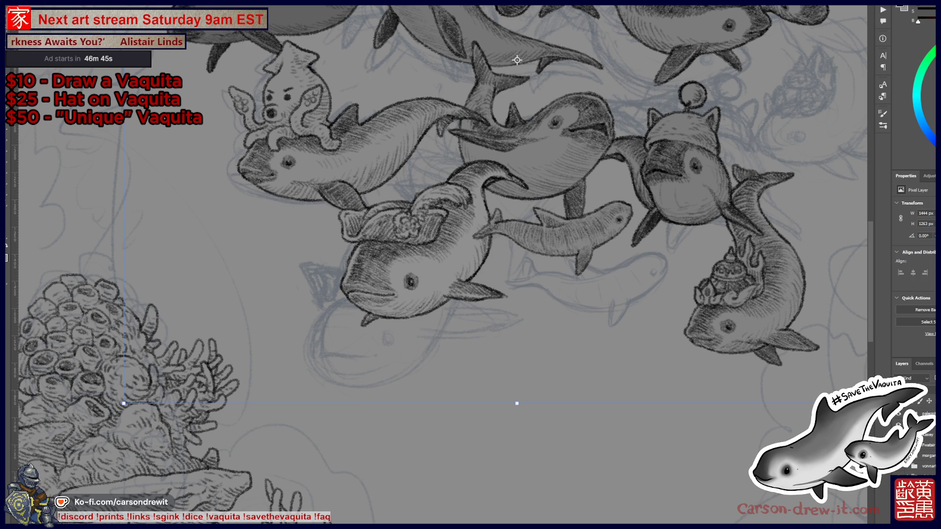
key("F6")
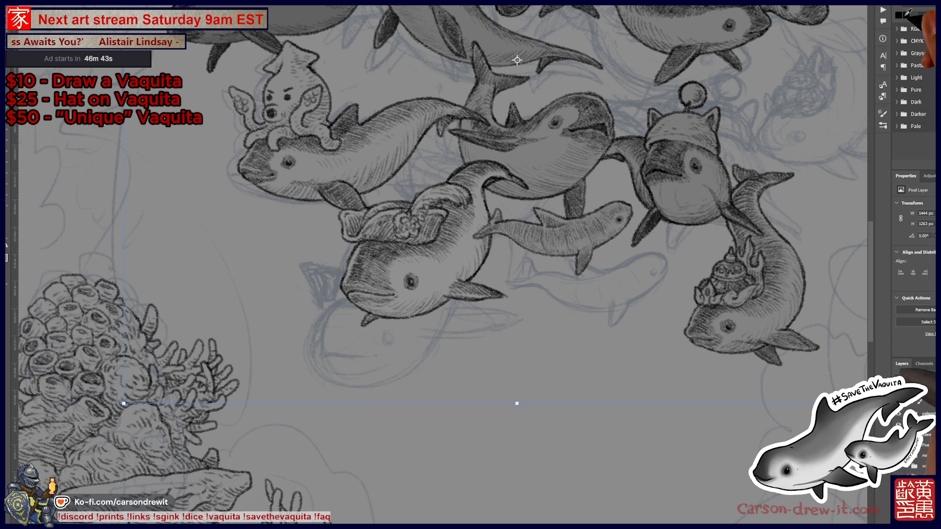
key("F6")
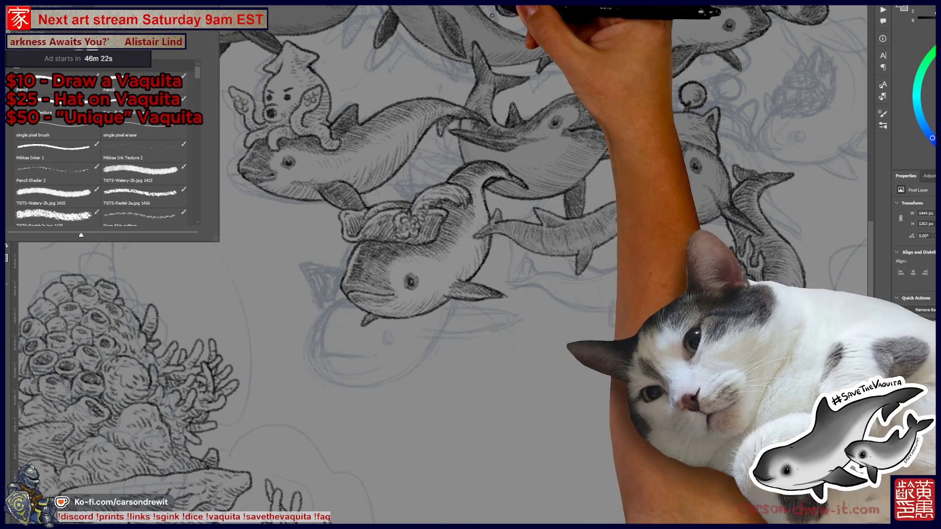
key("Escape")
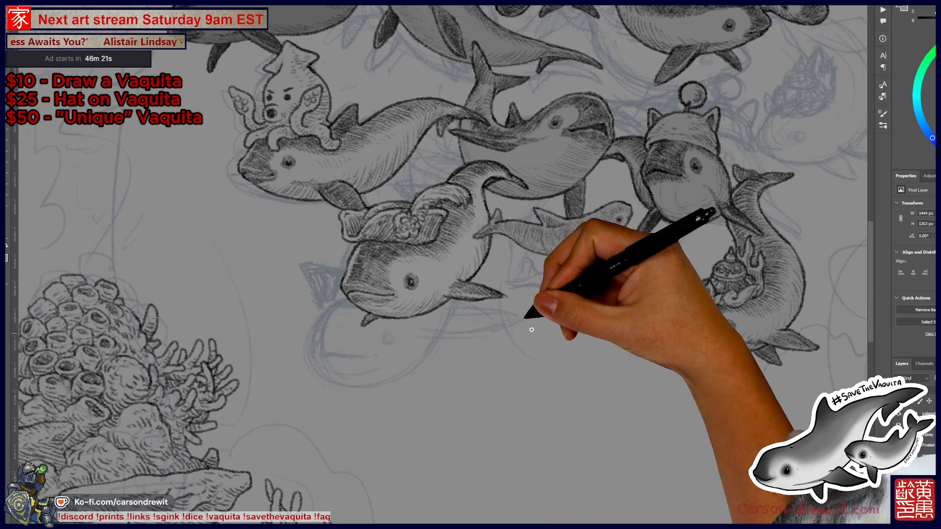
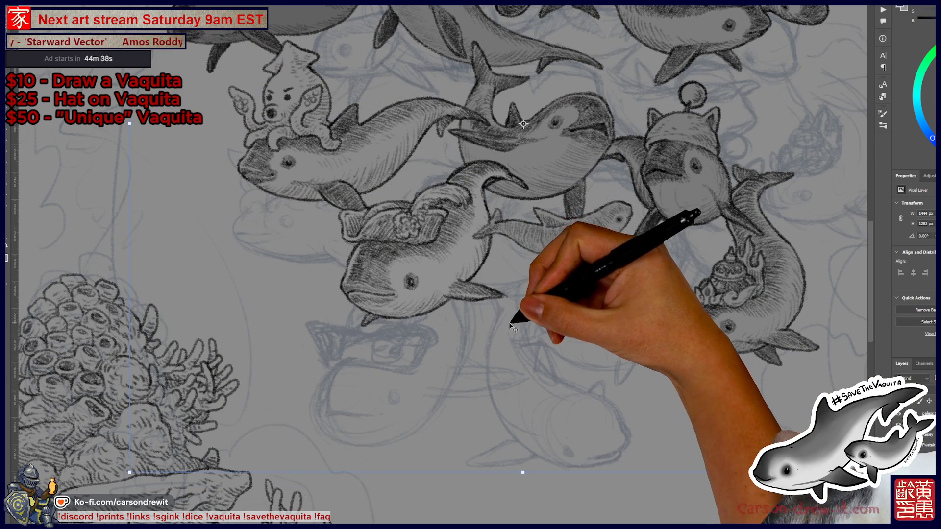
Start inking the lower vaquita with small marks on its head and the chin line
key("ctrl+t")
key("Escape")
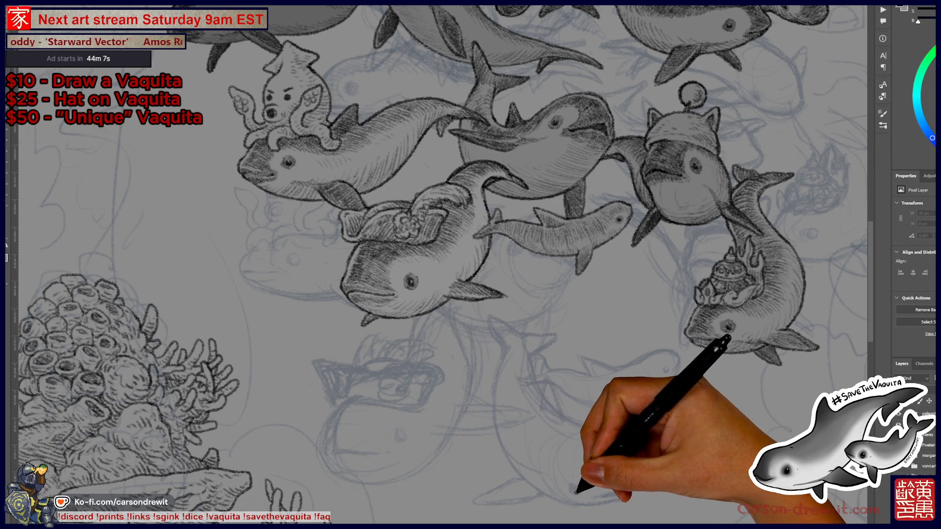
left_click(574, 491)
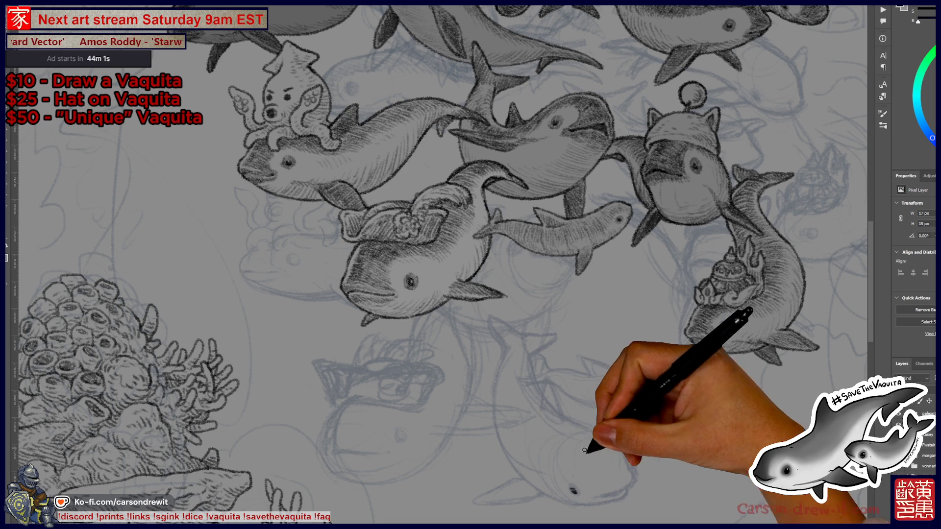
left_click(574, 489)
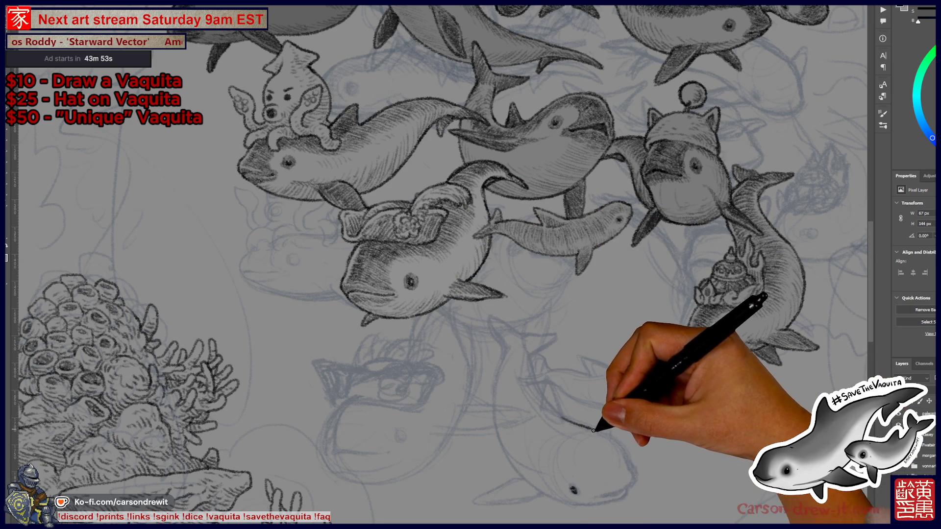
left_click(585, 442, "ctrl")
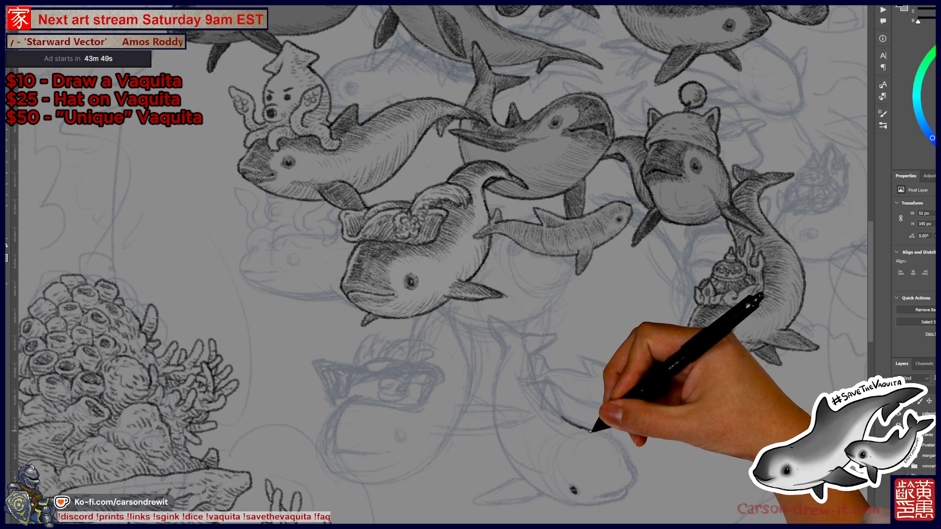
left_click_drag(593, 432, 617, 443)
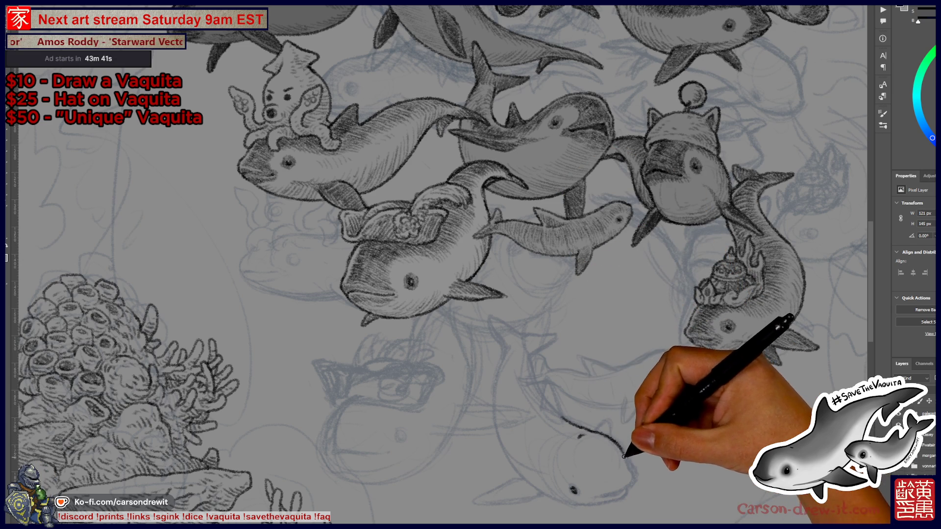
Extend the chin outline and lower edge, undo one stray stroke, and ink over the head
left_click_drag(632, 469, 633, 470)
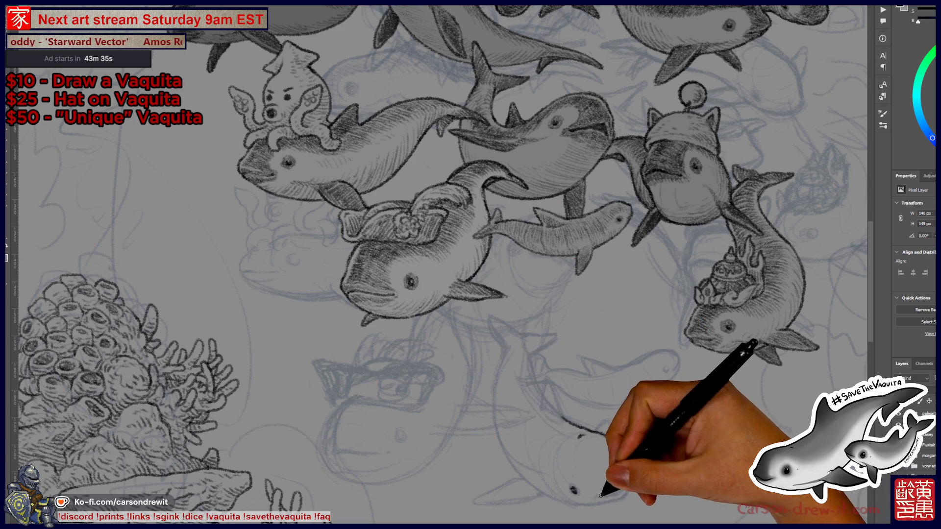
left_click_drag(598, 498, 597, 499)
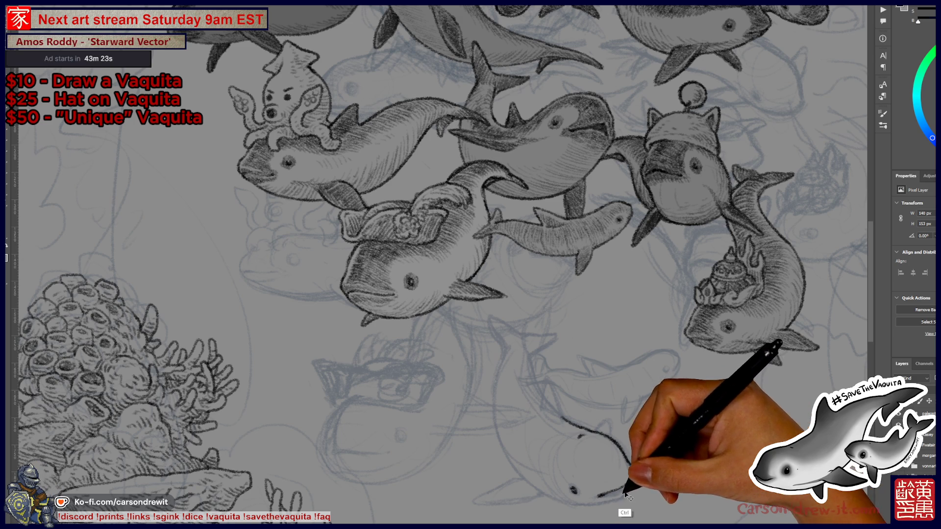
left_click_drag(613, 492, 625, 485)
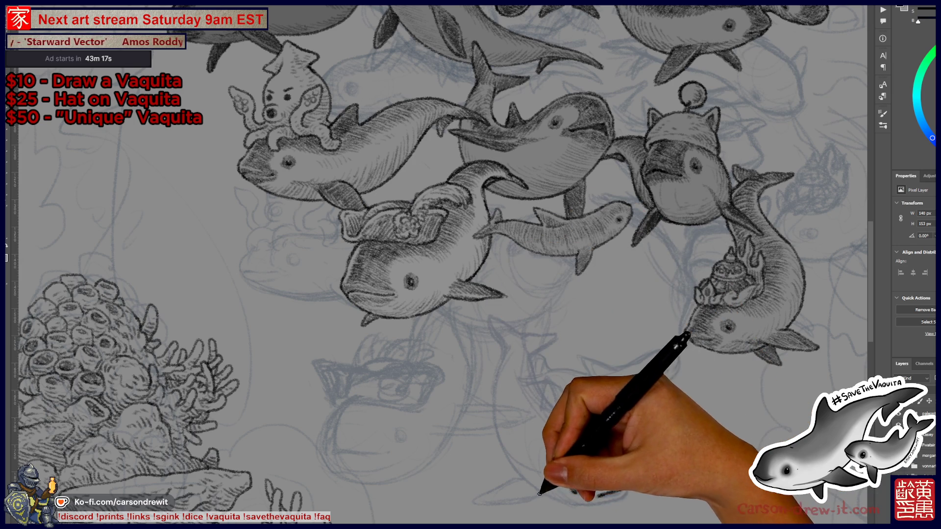
left_click_drag(549, 503, 588, 504)
key("ctrl+z")
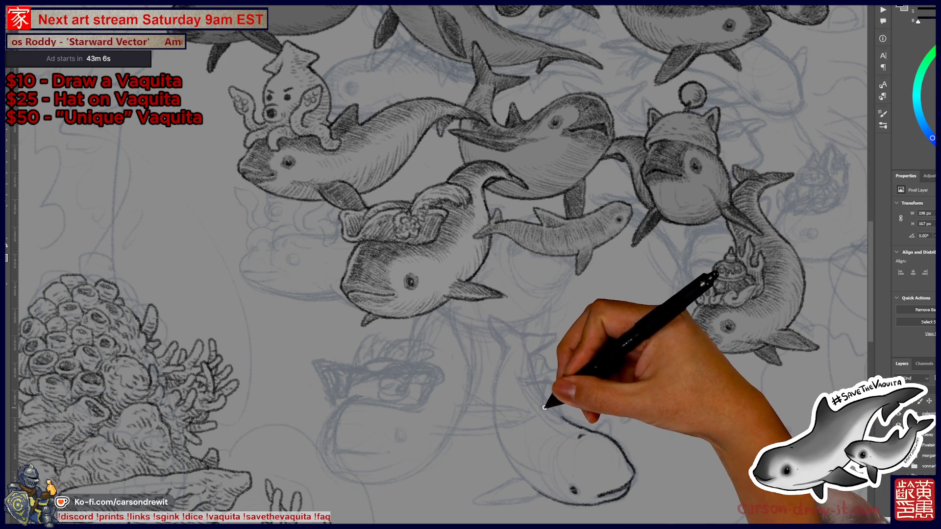
mouse_move(539, 405)
left_mouse_down()
mouse_move(545, 386)
mouse_move(556, 409)
left_mouse_up()
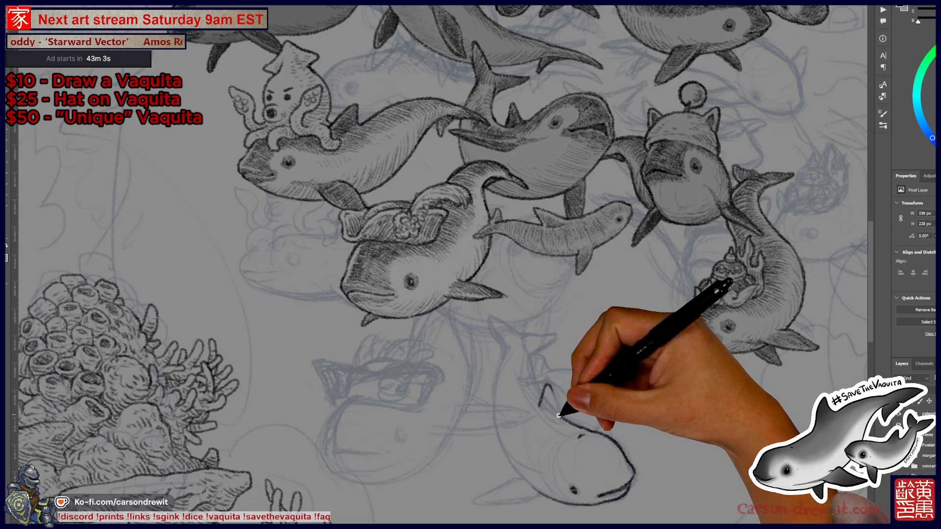
Ink the lower vaquita's head curve, belly line, dorsal fin and back
left_click_drag(556, 408, 567, 421)
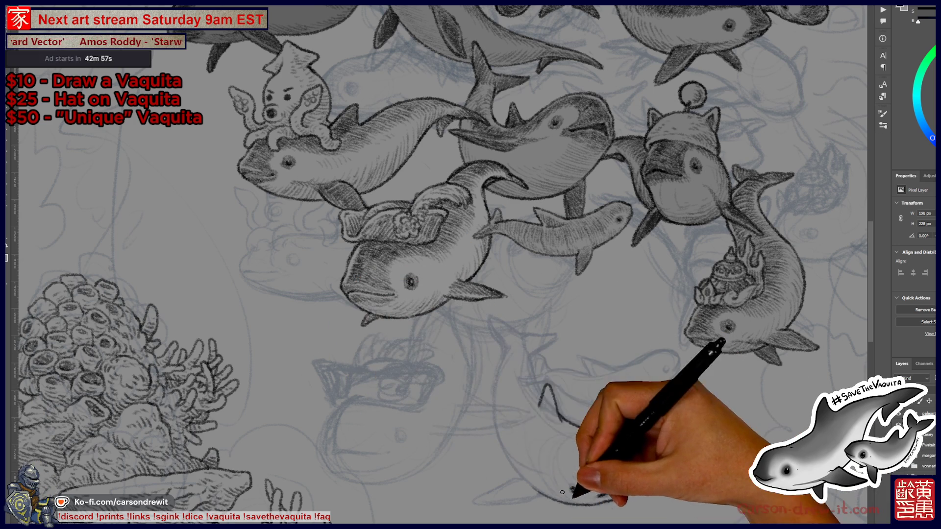
left_click_drag(474, 503, 539, 496)
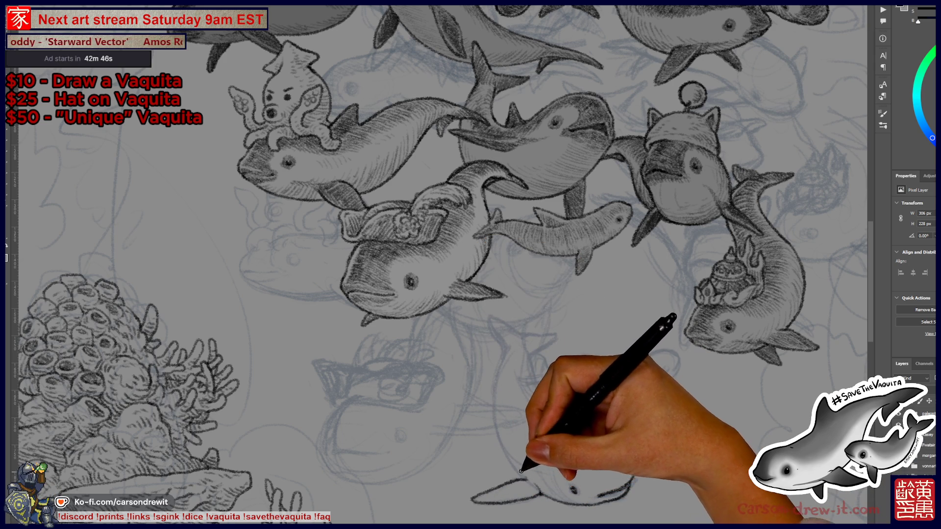
left_click_drag(600, 436, 632, 471)
left_click_drag(539, 407, 609, 438)
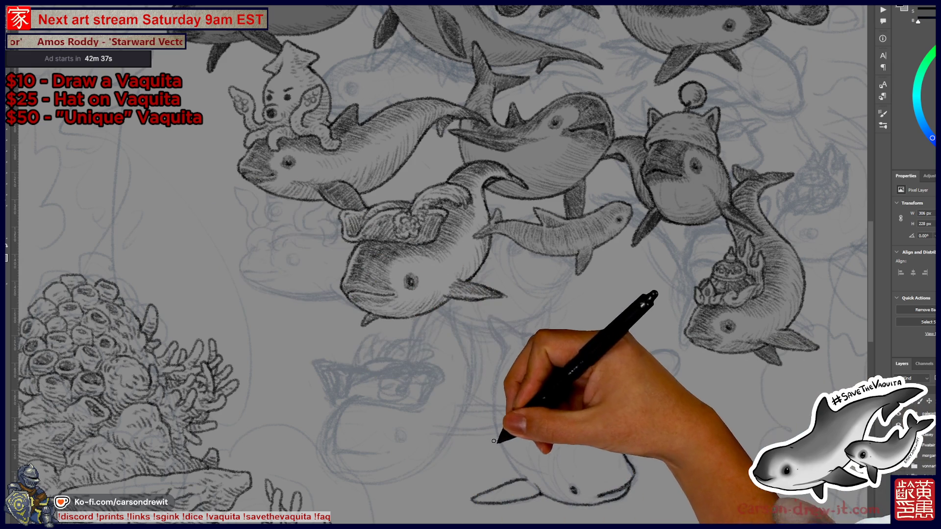
Ink the left side and lower body down to the raised tail flukes
left_click_drag(492, 421, 489, 400)
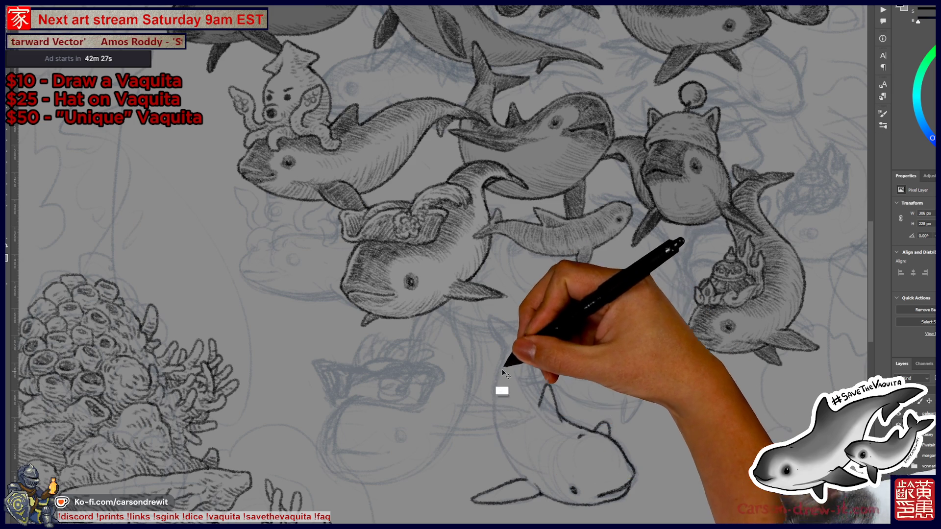
mouse_move(507, 344)
left_mouse_down()
mouse_move(499, 448)
mouse_move(517, 483)
left_mouse_up()
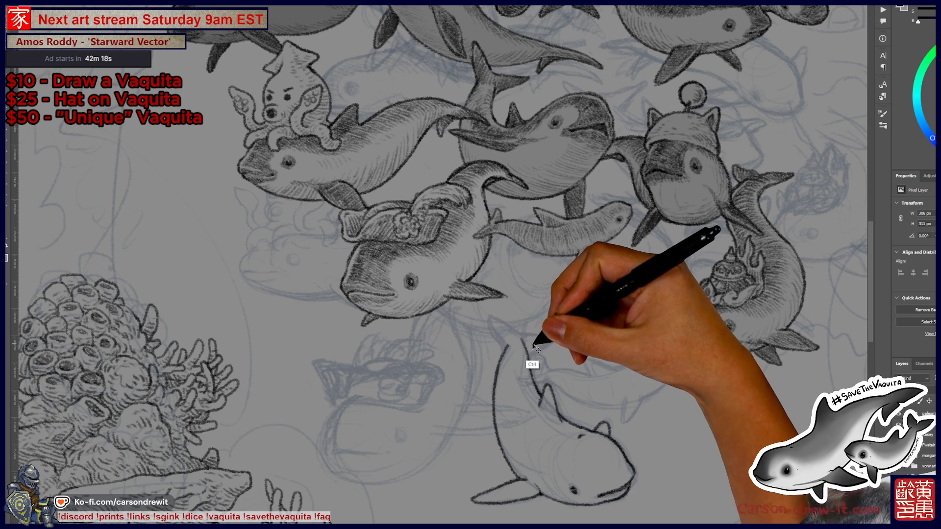
left_click_drag(523, 343, 528, 362)
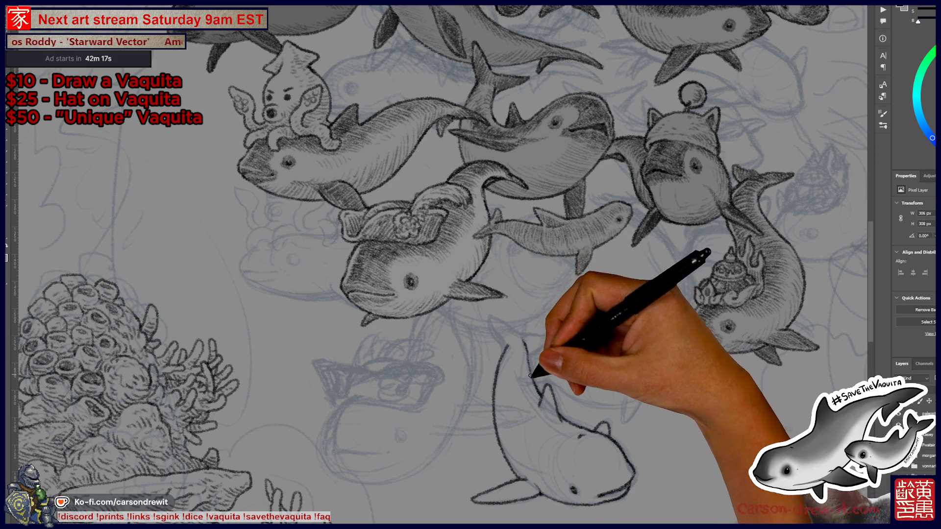
left_click_drag(488, 310, 520, 333)
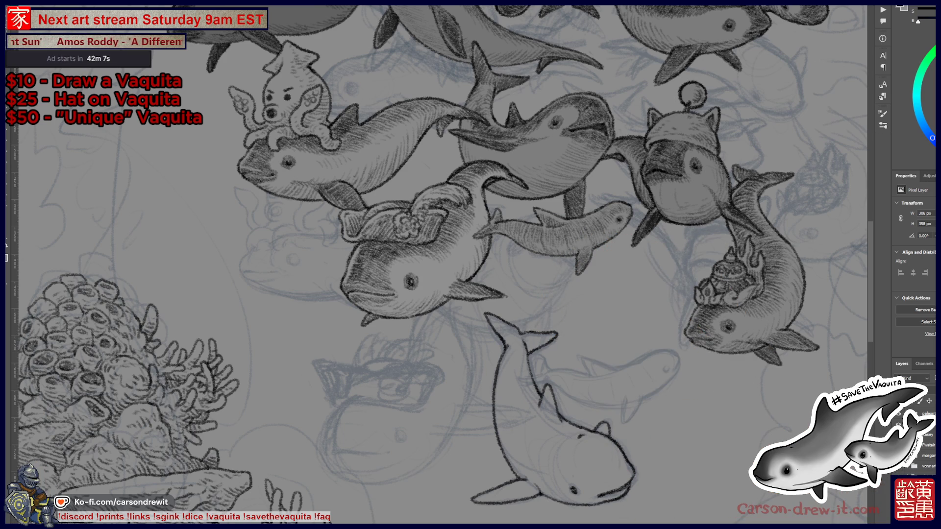
Add a small dorsal fin and soft pencil shading along the lower vaquita's tail and belly
left_click_drag(479, 399, 378, 368)
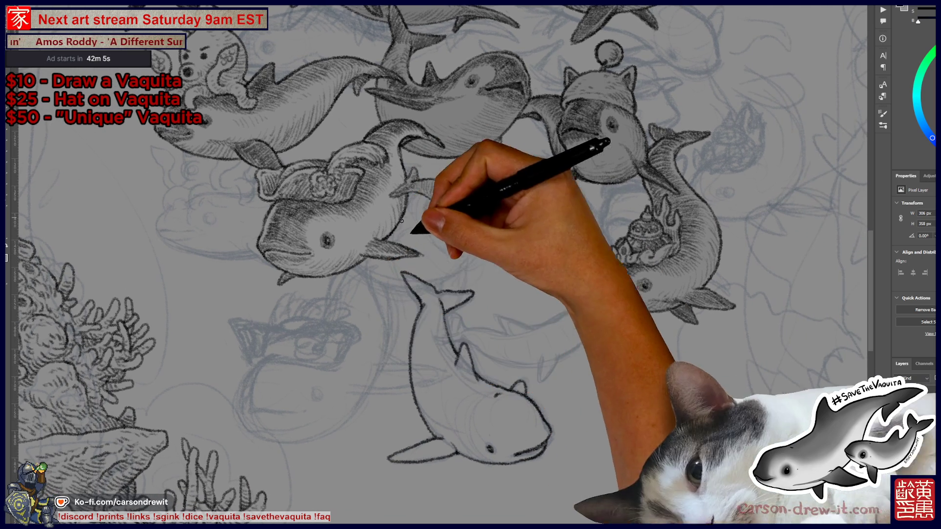
left_click_drag(431, 338, 414, 320)
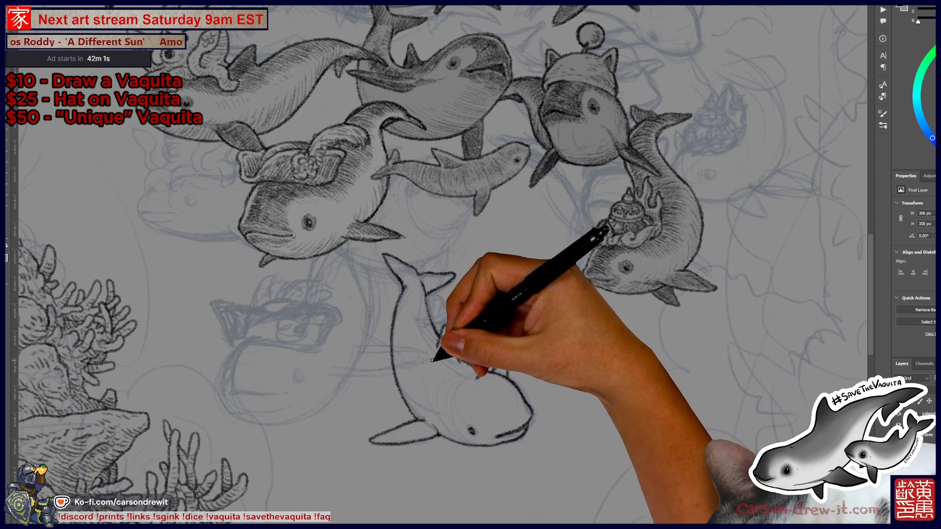
left_click_drag(445, 369, 507, 375)
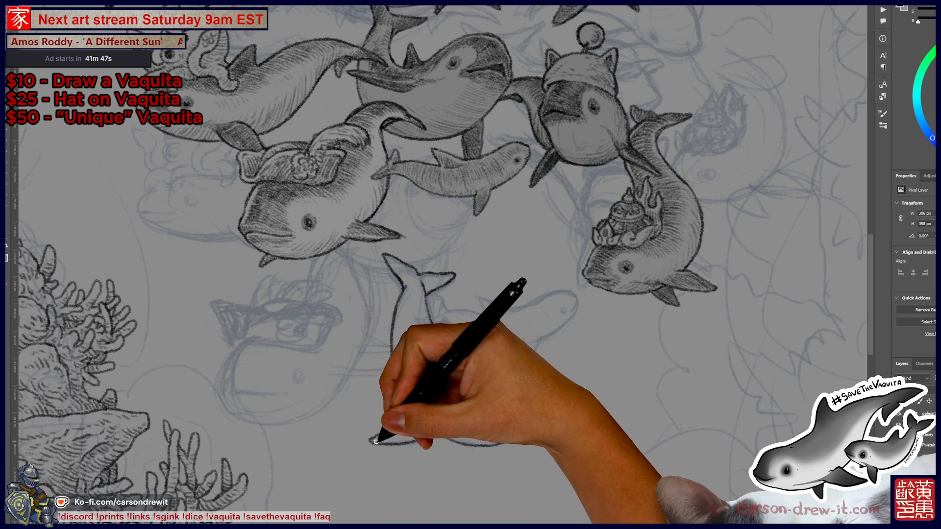
mouse_move(395, 435)
left_mouse_down()
mouse_move(434, 429)
mouse_move(432, 437)
mouse_move(392, 440)
mouse_move(414, 442)
mouse_move(383, 432)
mouse_move(416, 420)
mouse_move(413, 430)
mouse_move(431, 413)
mouse_move(466, 431)
left_mouse_up()
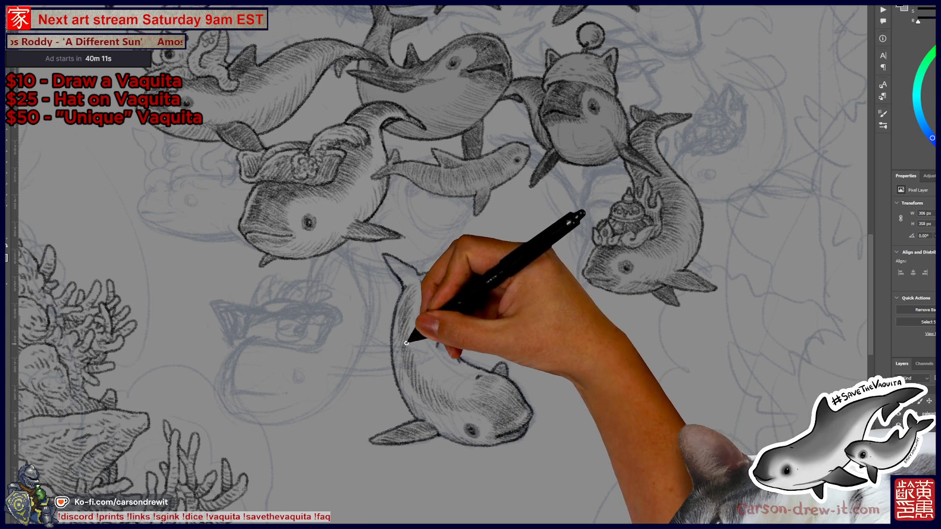
mouse_move(411, 373)
left_mouse_down()
mouse_move(444, 396)
mouse_move(472, 385)
left_mouse_up()
mouse_move(430, 325)
left_mouse_down()
mouse_move(420, 330)
mouse_move(430, 338)
left_mouse_up()
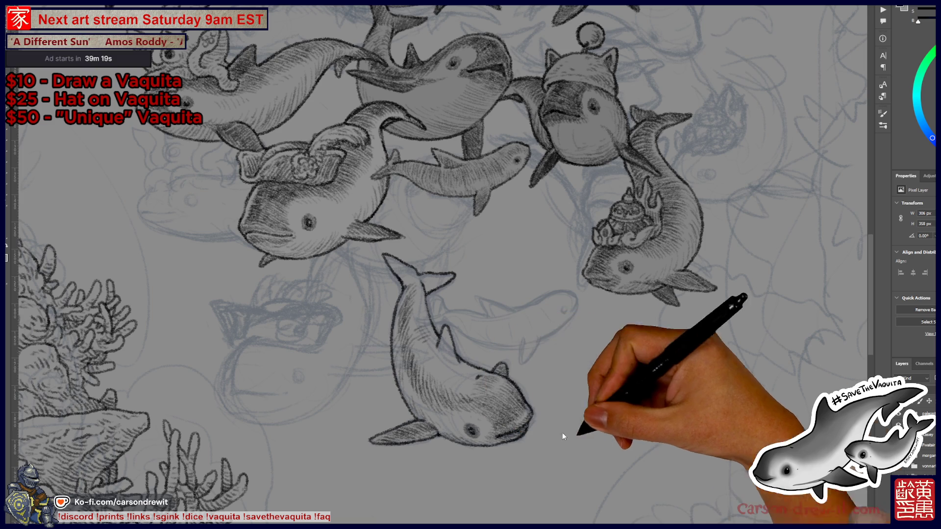
scroll(524, 465, "up", 1)
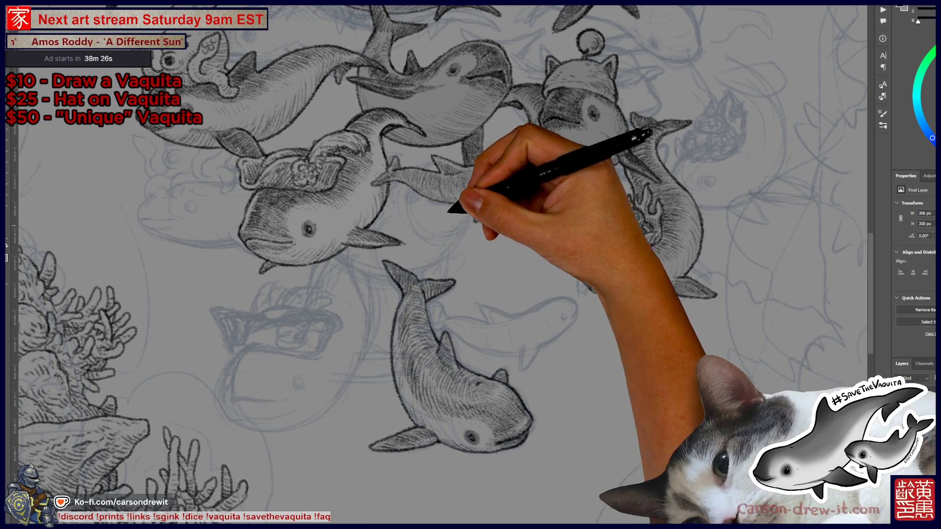
key("ctrl+minus")
key("ctrl+minus")
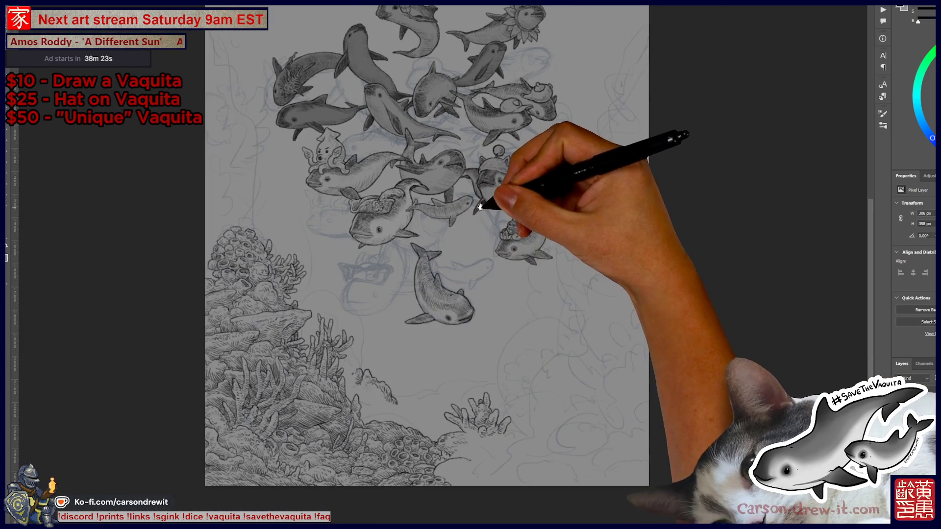
scroll(490, 221, "up", 2)
scroll(470, 349, "up", 3)
scroll(441, 265, "down", 1)
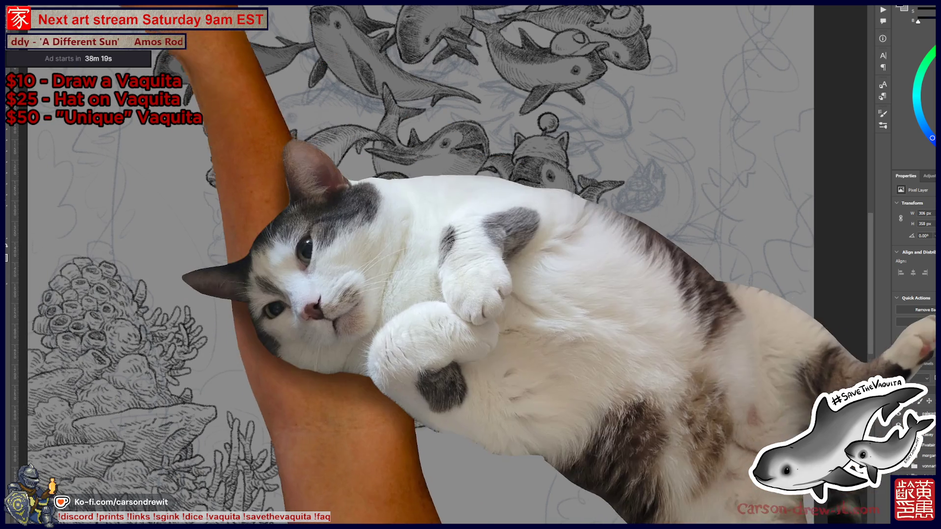
Contract the lower vaquita selection by a few pixels, mask the layer to it, and open Hue/Saturation
key("ctrl+e")
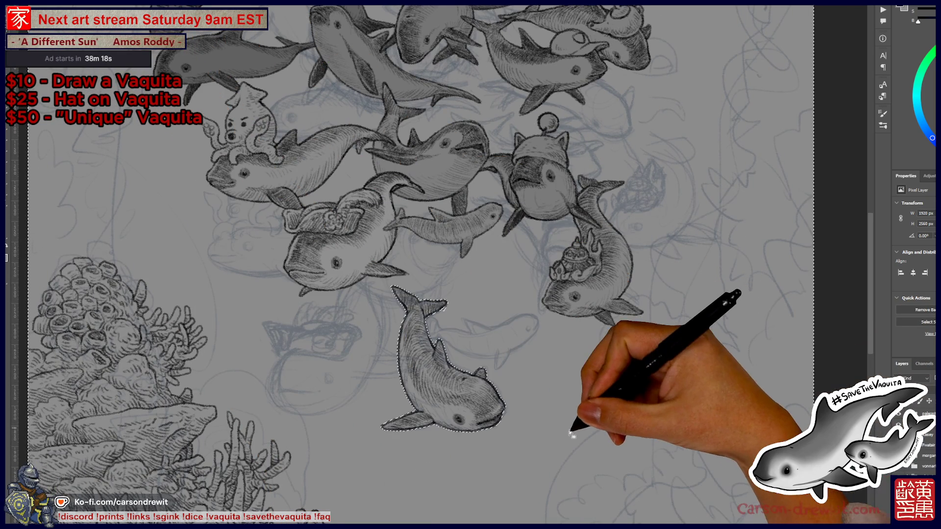
key("ctrl+z")
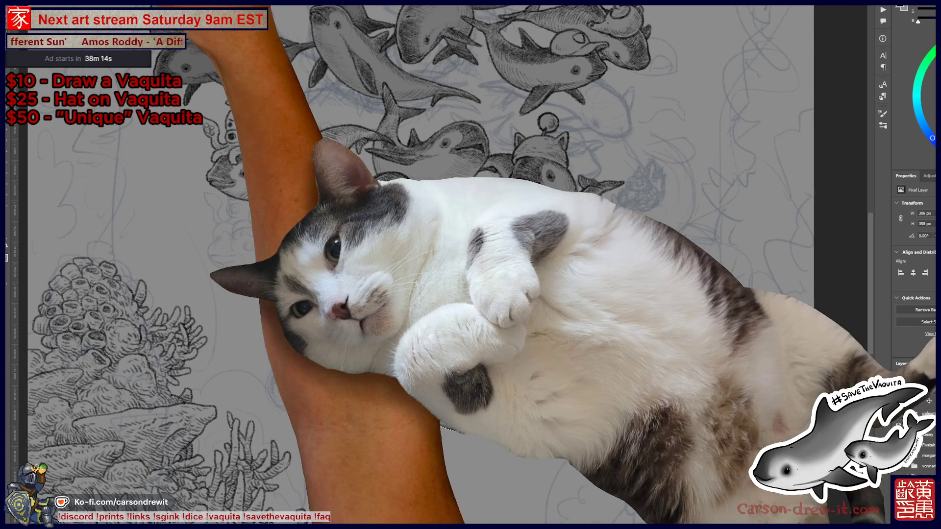
left_click(96, 8)
mouse_move(127, 84)
left_click(189, 107)
left_click(572, 145)
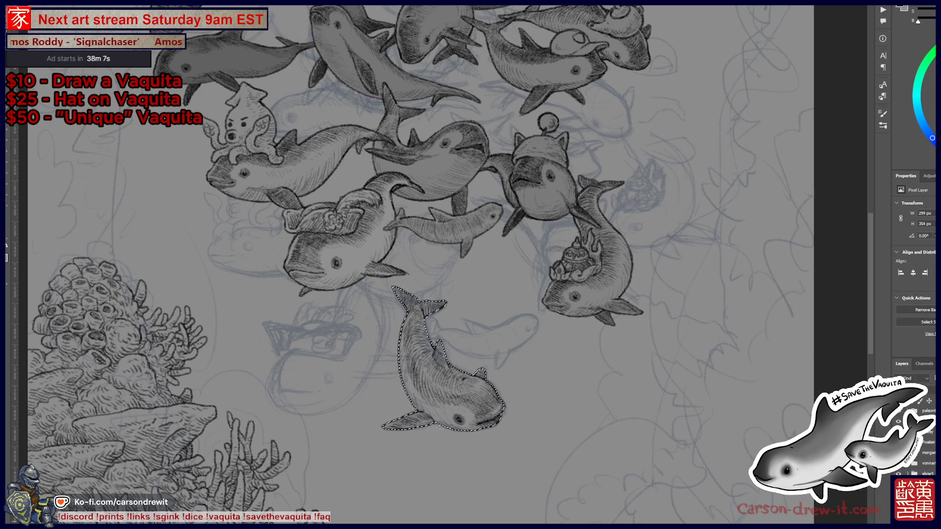
key("ctrl+d")
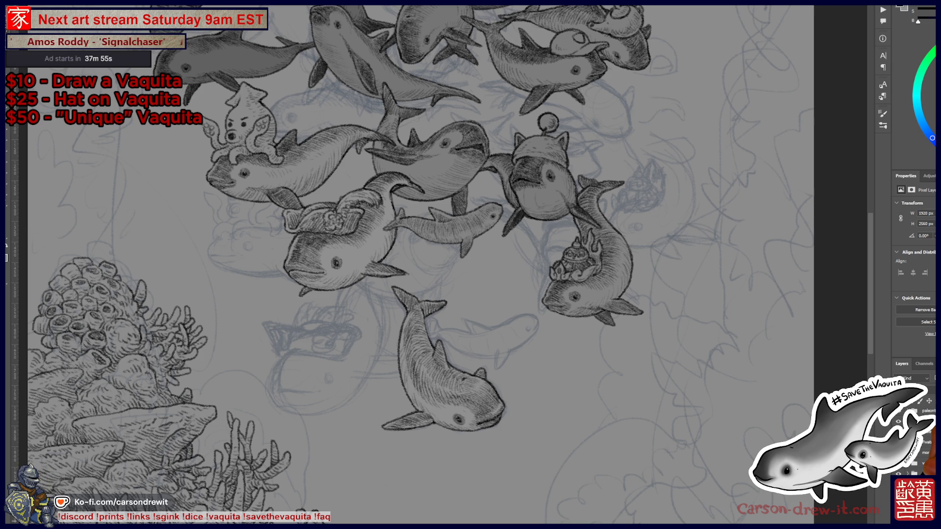
key("ctrl+u")
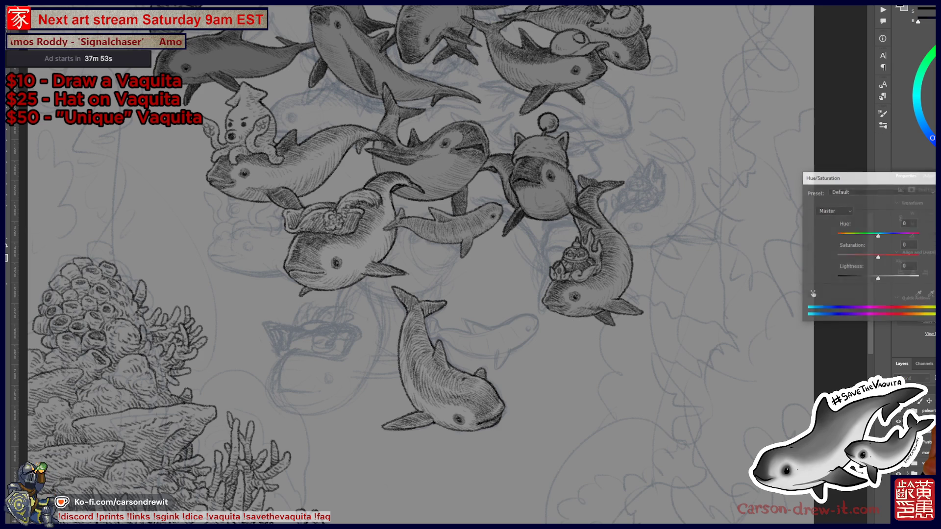
Lower the Lightness slightly in Hue/Saturation and apply it to the lower vaquita
left_click_drag(877, 278, 876, 284)
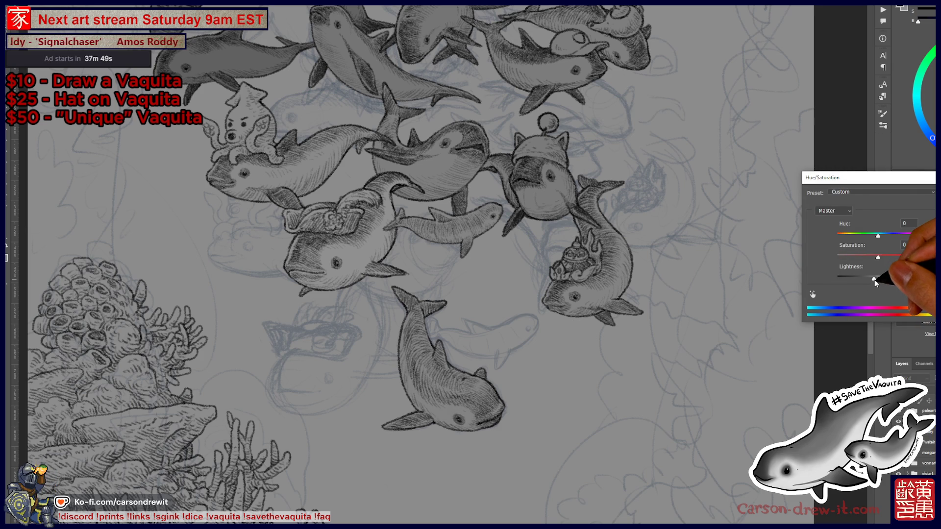
key("Return")
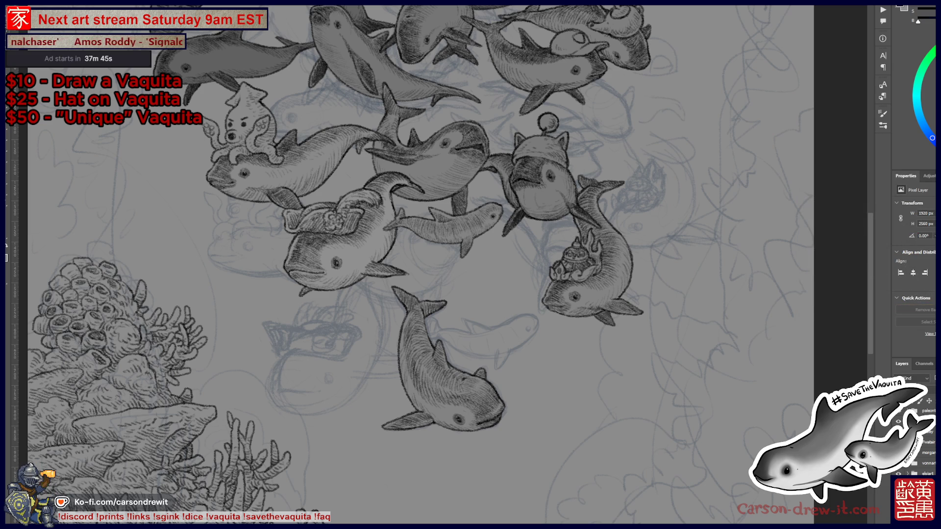
On the vaquita layer, nudge the lower vaquita slightly right and fit the whole page in view
left_click(913, 467)
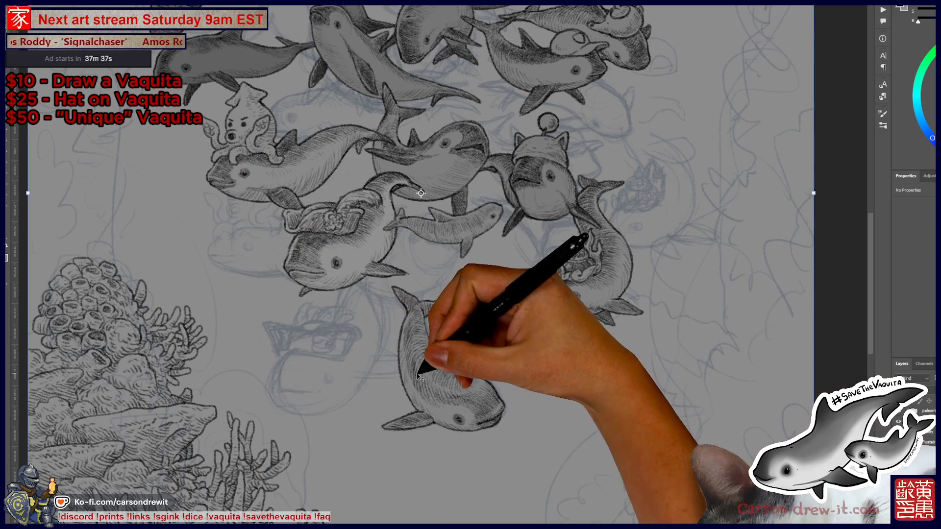
left_click_drag(468, 348, 463, 353)
key("ctrl+0")
key("ctrl+t")
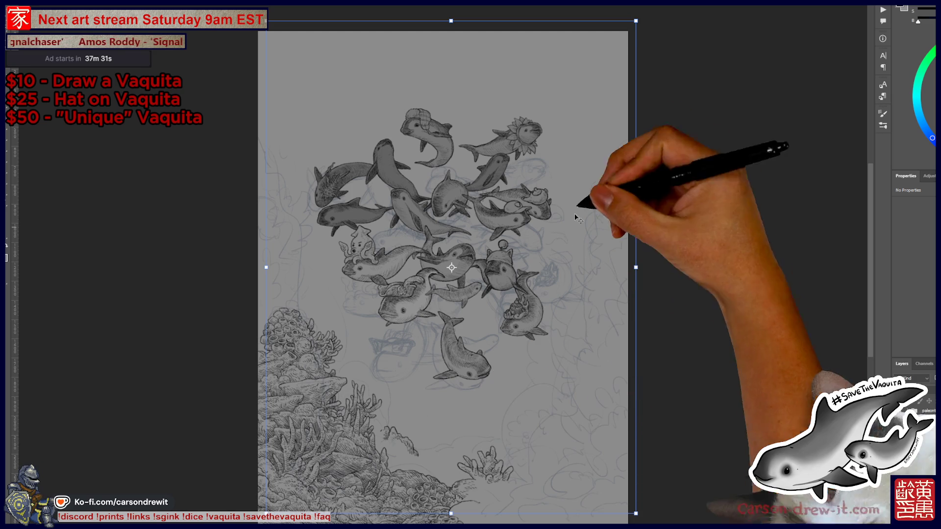
Zoom and pan across the vaquita crowd to review the layout, then switch to the tally list document
scroll(350, 416, "up", 2)
scroll(351, 417, "up", 3)
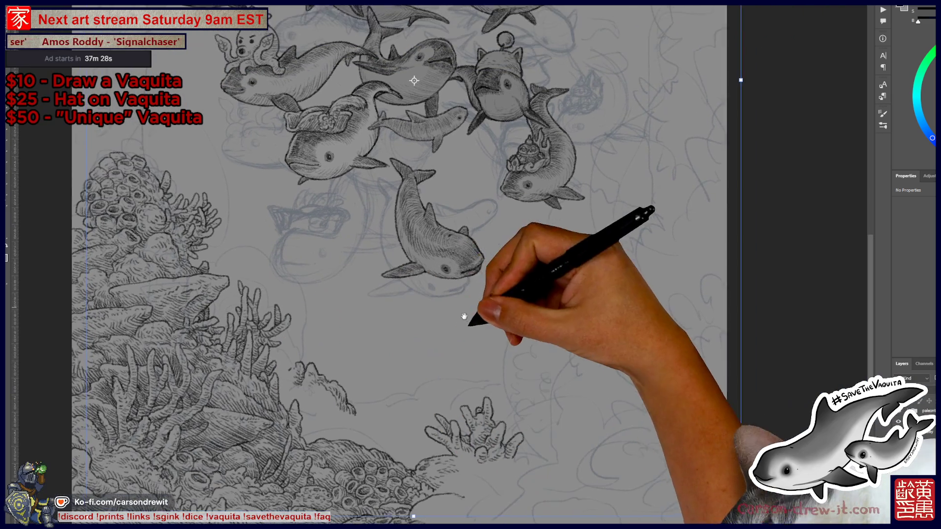
mouse_move(466, 315)
left_mouse_down()
mouse_move(499, 456)
mouse_move(570, 372)
left_mouse_up()
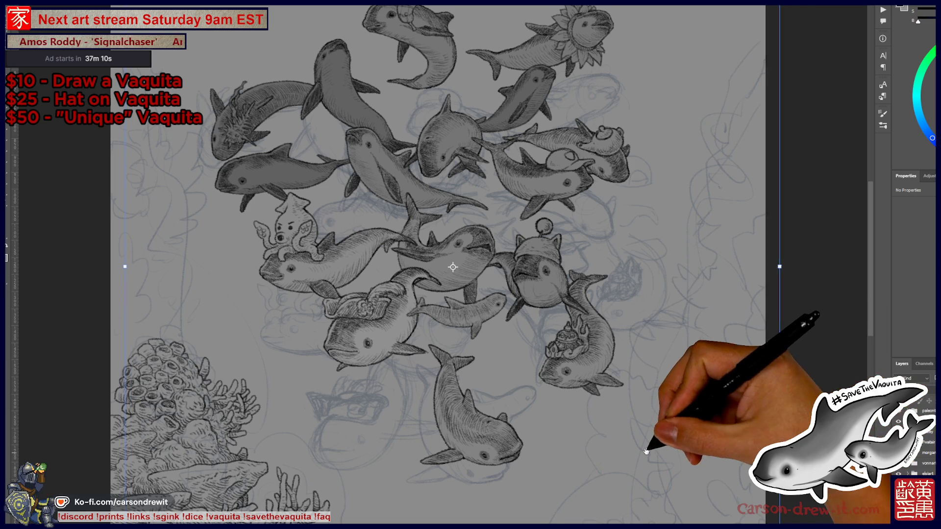
left_click_drag(647, 454, 673, 360)
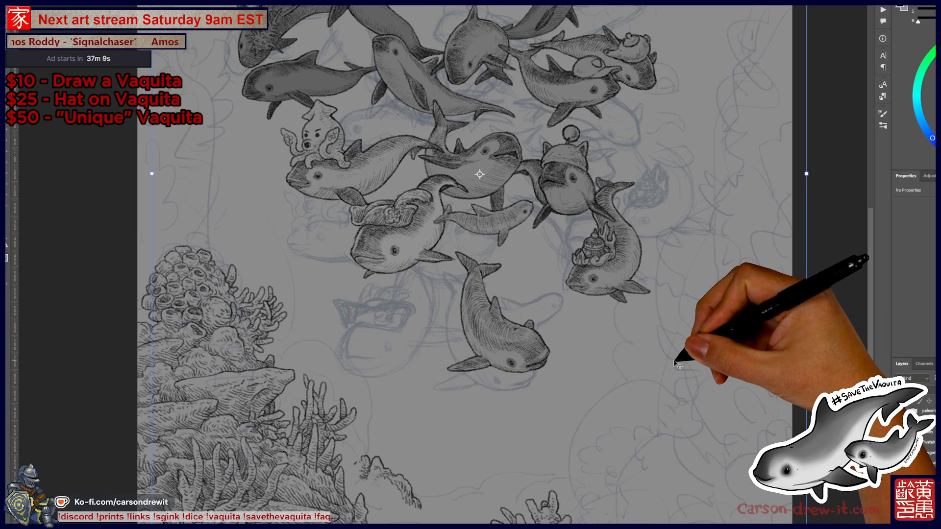
mouse_move(595, 269)
left_mouse_down()
mouse_move(579, 397)
mouse_move(567, 315)
mouse_move(546, 353)
left_mouse_up()
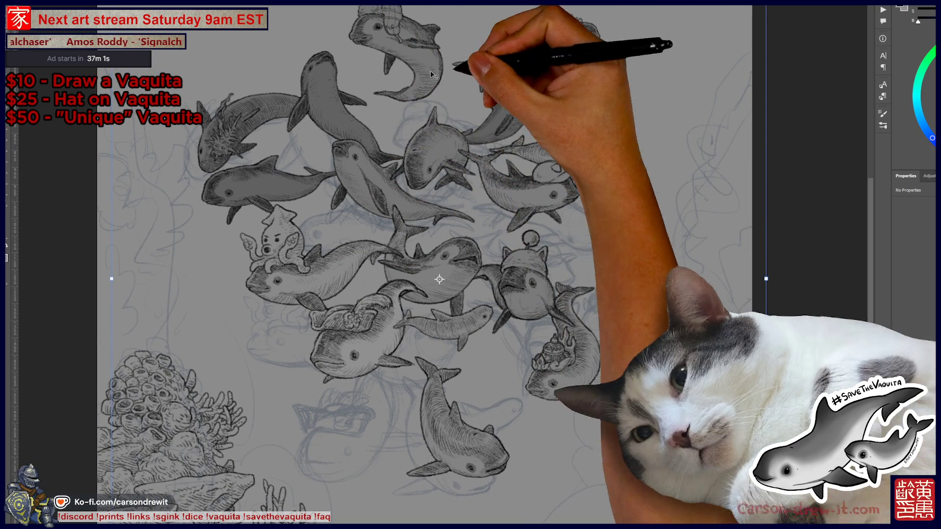
left_click_drag(612, 208, 614, 235)
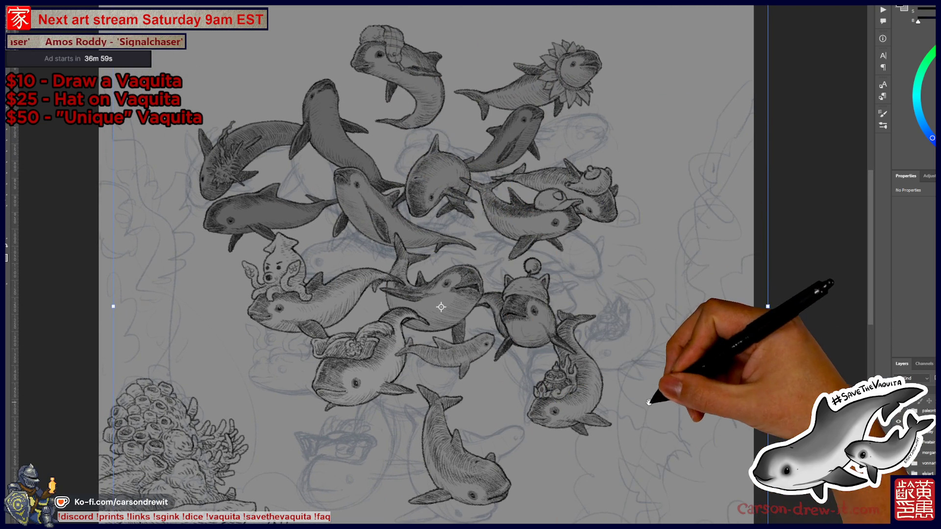
left_click_drag(649, 403, 652, 341)
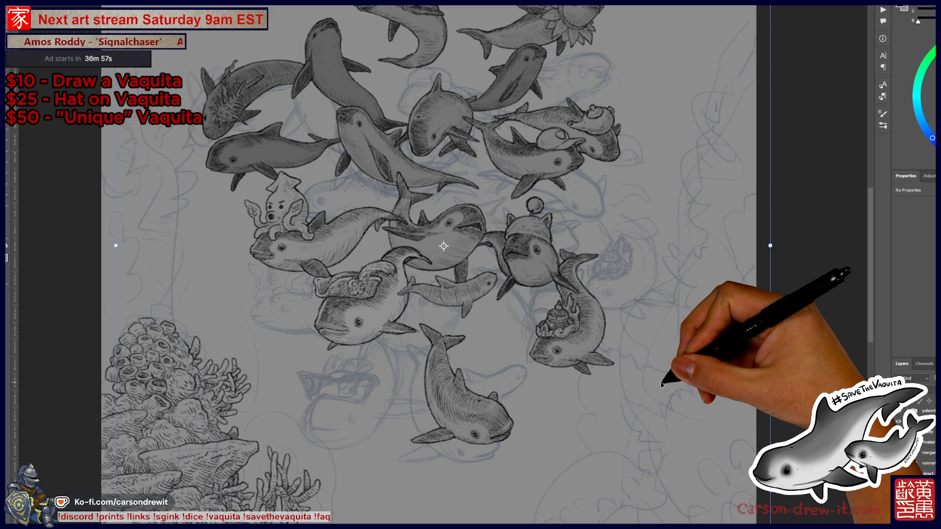
left_click_drag(624, 382, 627, 355)
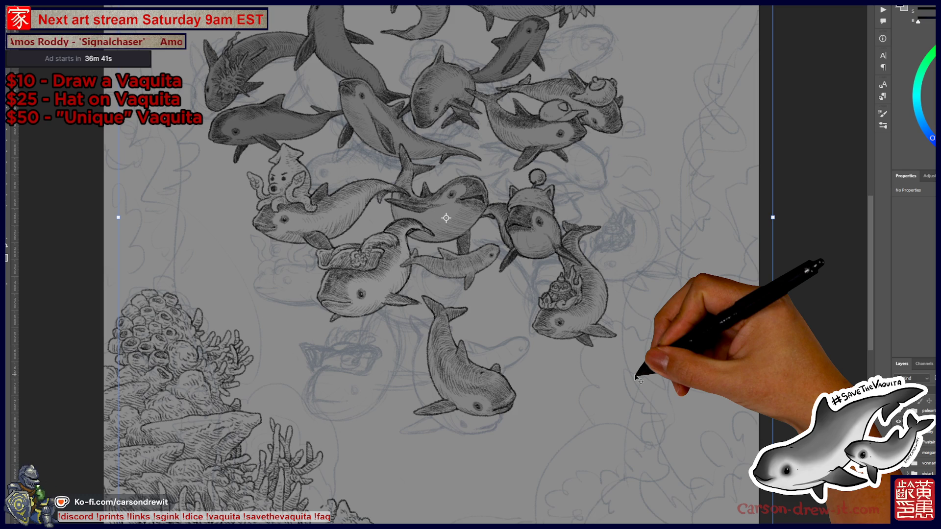
mouse_move(549, 400)
left_mouse_down()
mouse_move(583, 289)
mouse_move(556, 343)
mouse_move(555, 444)
mouse_move(551, 336)
mouse_move(556, 343)
left_mouse_up()
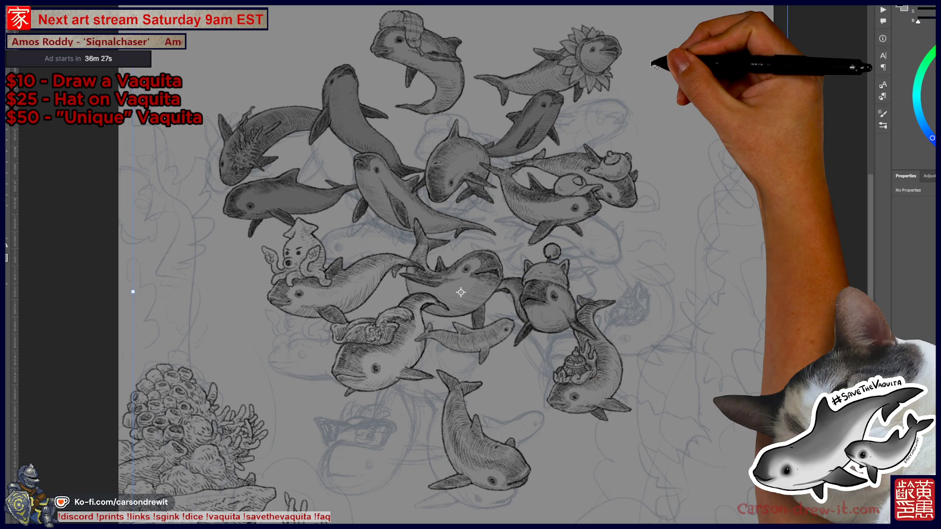
scroll(432, 338, "down", 3)
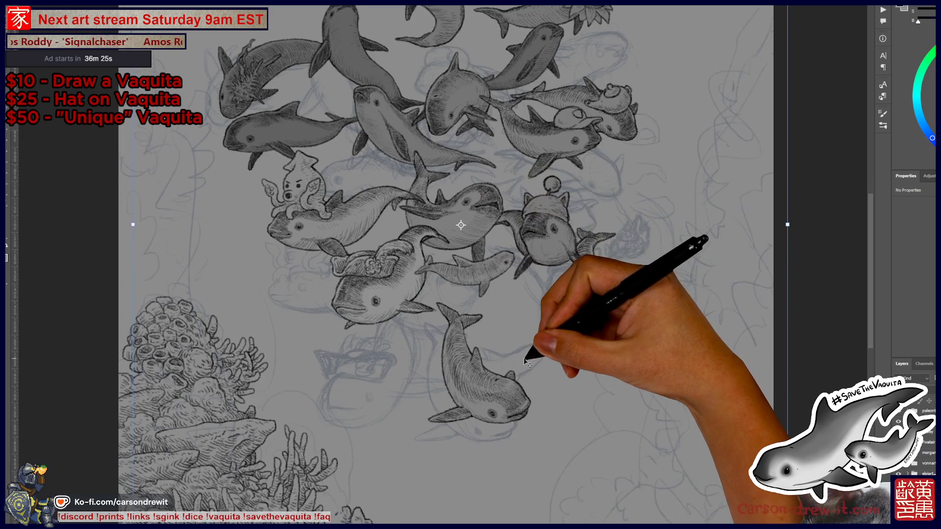
key("ctrl+Tab")
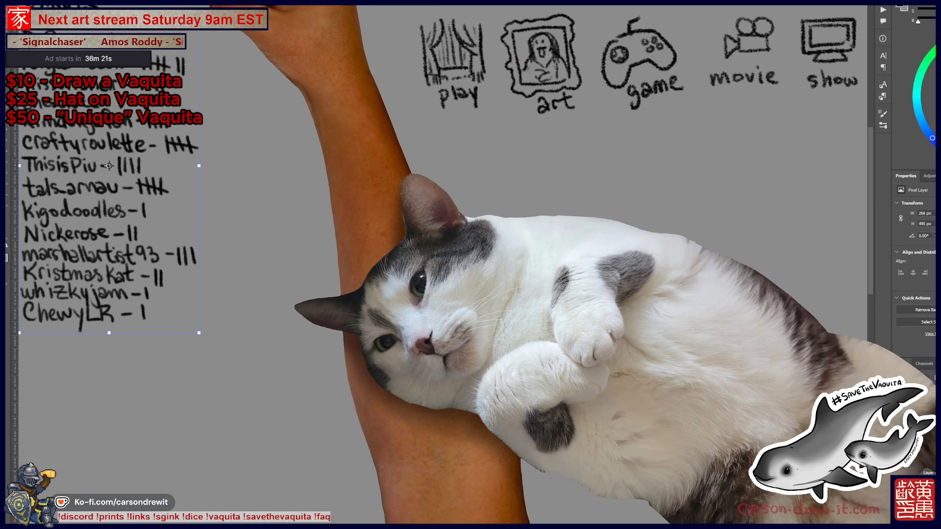
Return to the vaquita drawing and open the bonsai landscape PSD from File > Open Recent
key("ctrl+Tab")
key("alt+f")
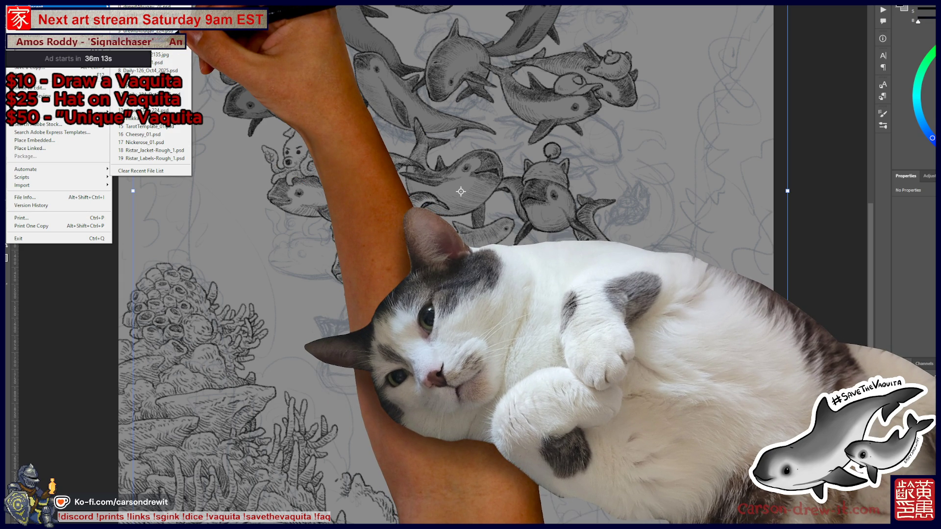
left_click(147, 15)
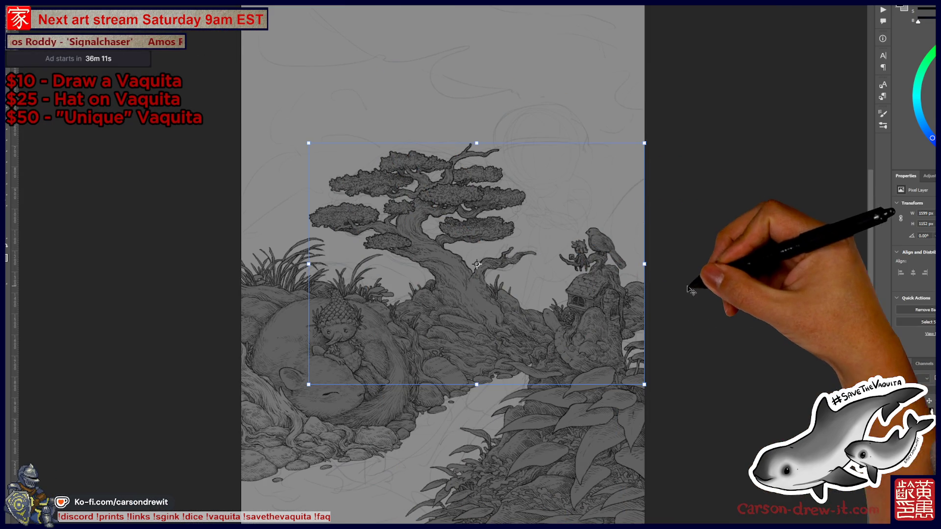
Zoom in and pan across the bonsai landscape drawing to inspect it
scroll(614, 349, "up", 1)
scroll(614, 348, "up", 2)
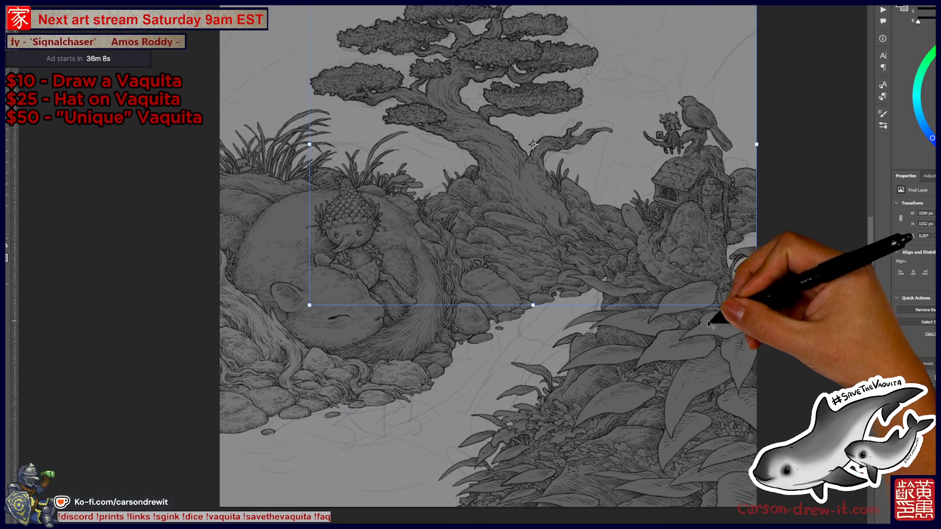
left_click_drag(711, 326, 723, 359)
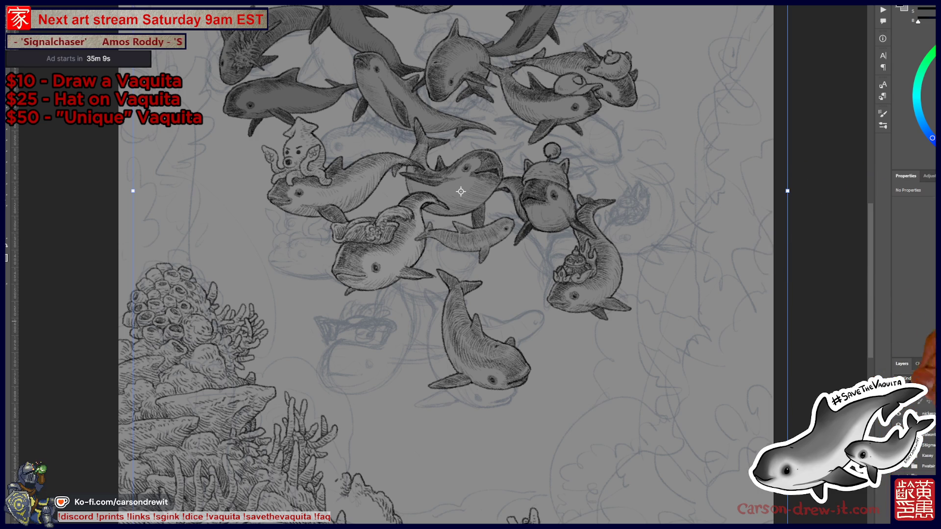
Select the vaquita crowd layer, pan over the crowd, and show the Swatches panel
left_click(923, 445)
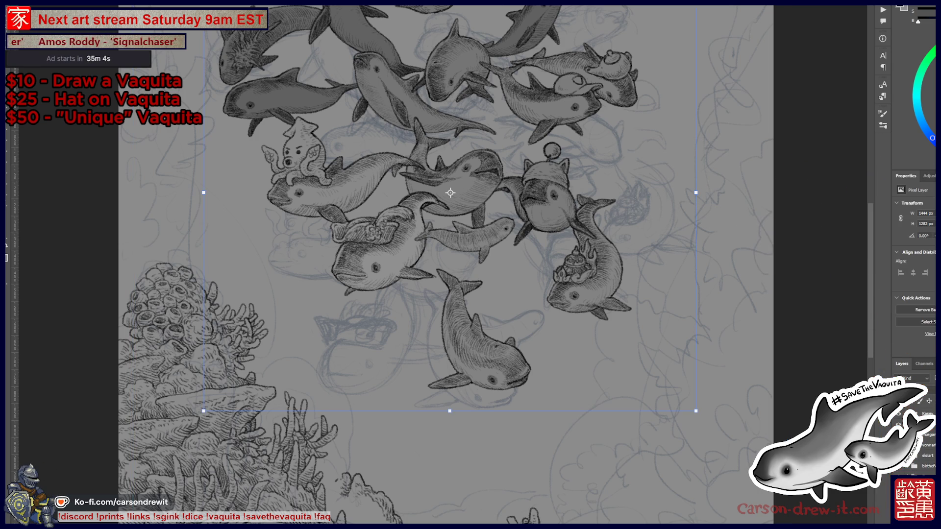
mouse_move(631, 188)
left_mouse_down()
mouse_move(620, 220)
mouse_move(624, 340)
mouse_move(639, 415)
mouse_move(615, 294)
mouse_move(613, 210)
mouse_move(632, 377)
left_mouse_up()
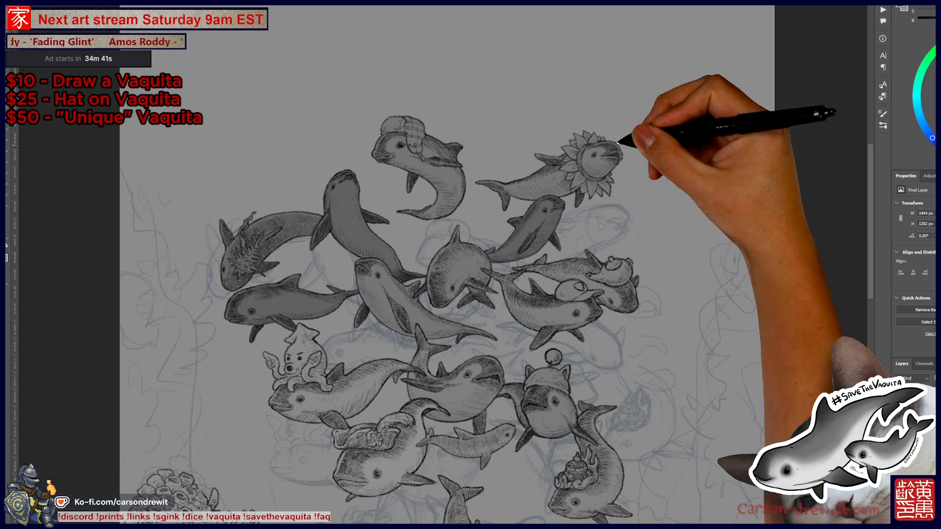
left_click(916, 6)
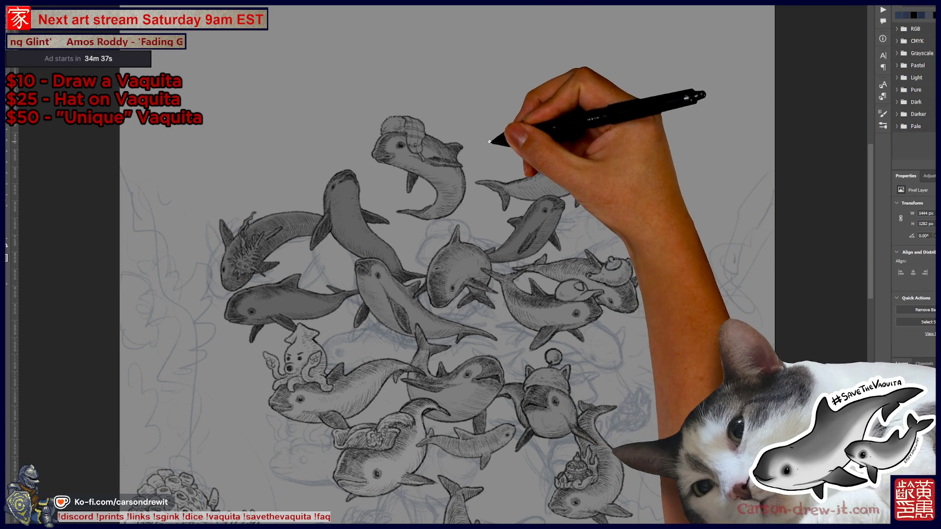
Undo a stray stroke above the crowd and drag the blue sketch layer into its new position
mouse_move(478, 142)
left_mouse_down()
mouse_move(499, 83)
mouse_move(477, 161)
mouse_move(533, 88)
mouse_move(510, 19)
mouse_move(472, 71)
mouse_move(525, 36)
left_mouse_up()
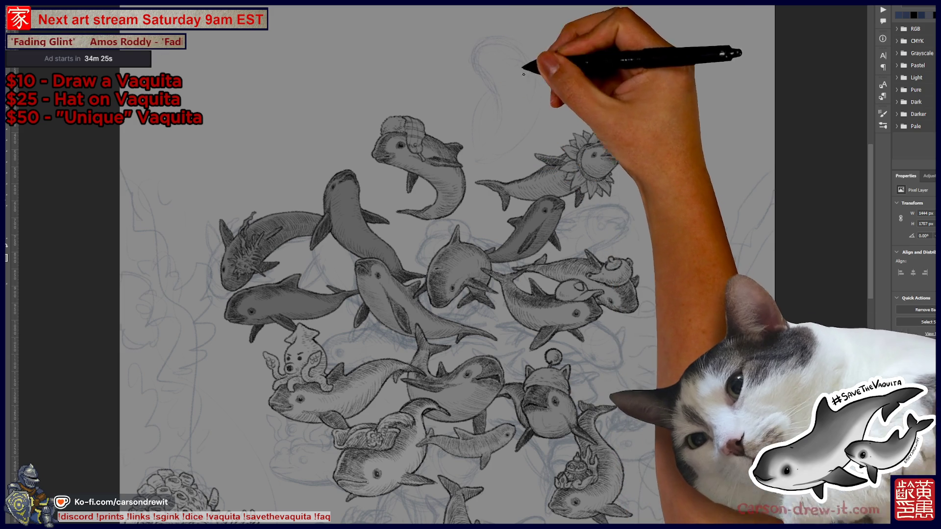
key("ctrl")
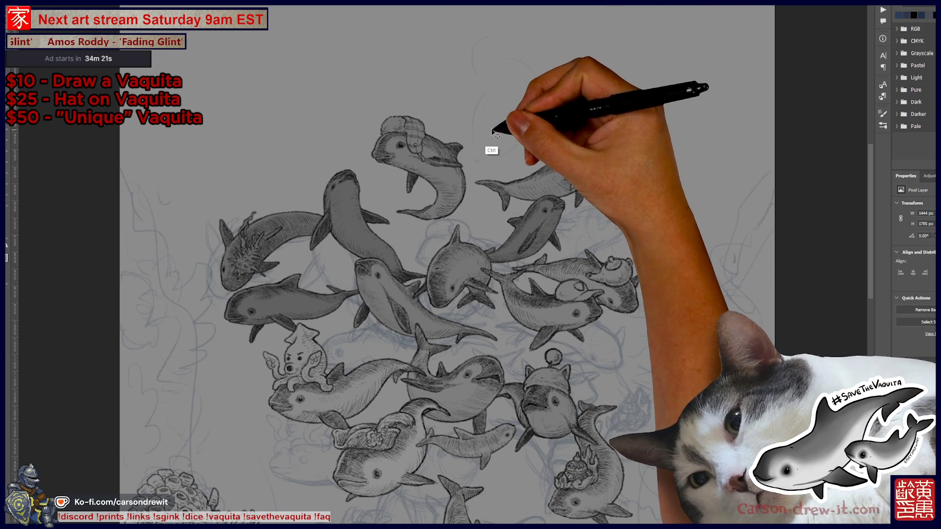
key("ctrl+z")
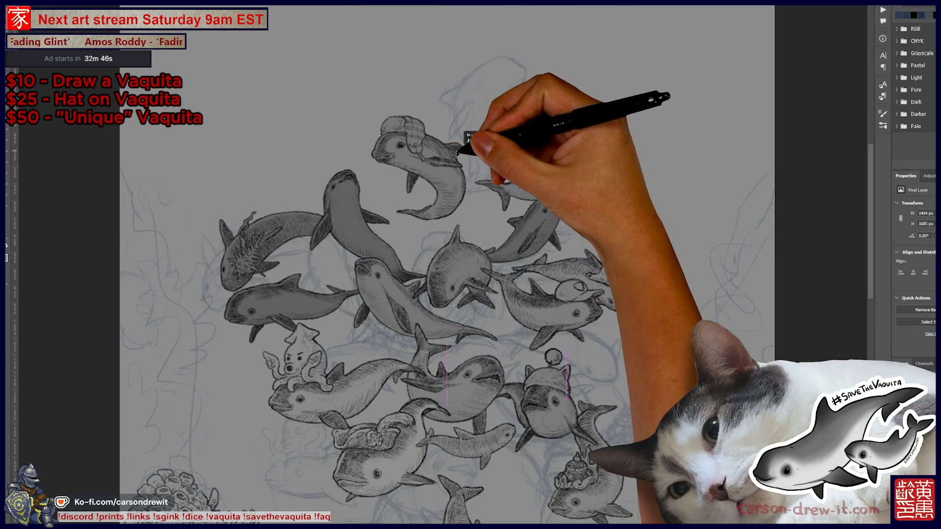
left_click_drag(457, 153, 471, 138)
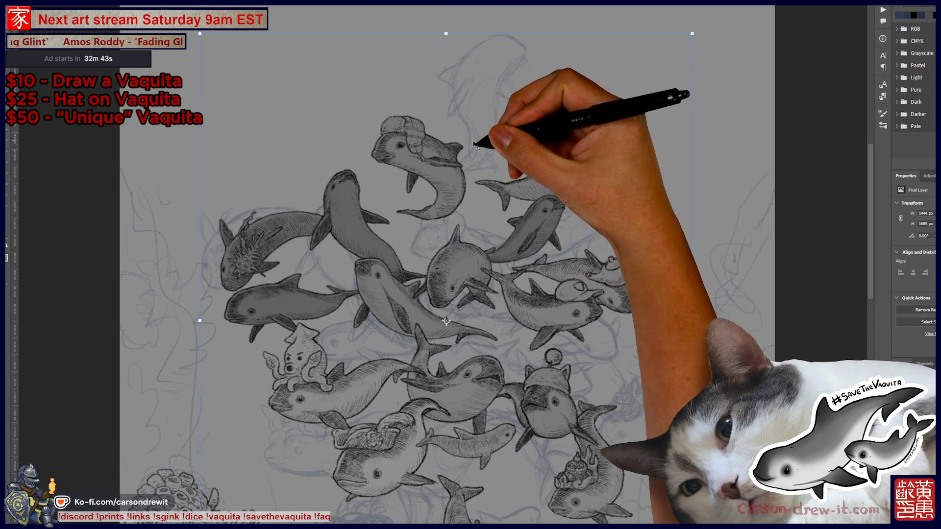
Nudge the blue sketch layer a few pixels down-right, then zoom in with the Brush ready
left_click_drag(463, 178, 466, 181)
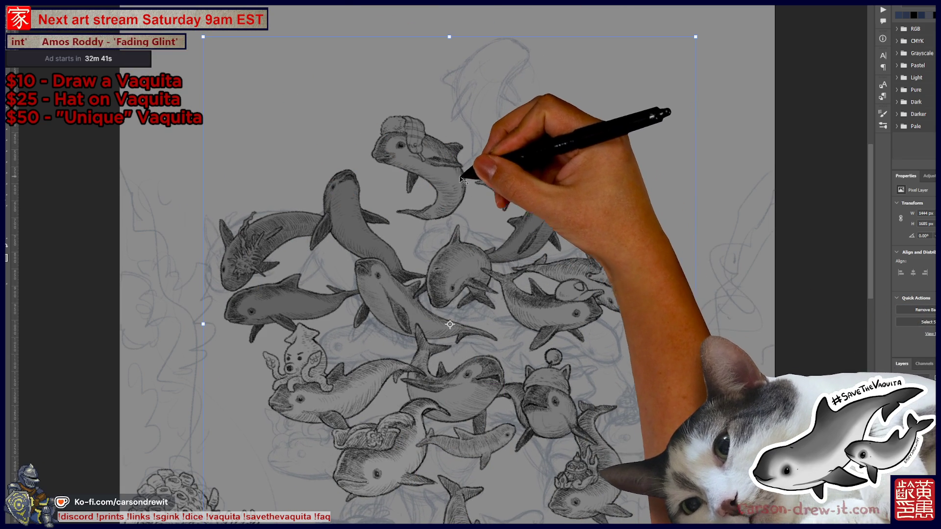
key("b")
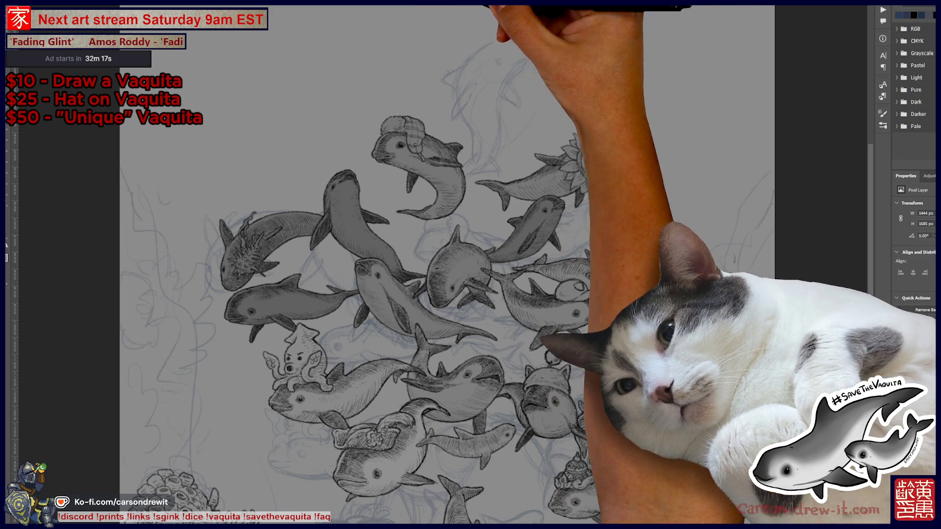
scroll(533, 284, "up", 5)
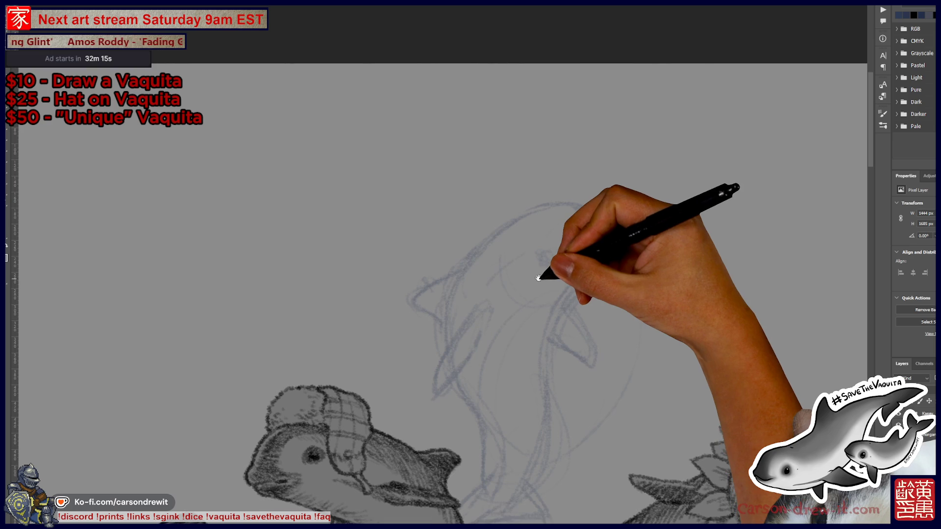
Ink strokes over the sketched vaquita's head, check the finished vaquitas, and draw the first skull eye socket
mouse_move(499, 242)
left_mouse_down()
mouse_move(460, 222)
mouse_move(487, 181)
mouse_move(542, 221)
mouse_move(499, 207)
left_mouse_up()
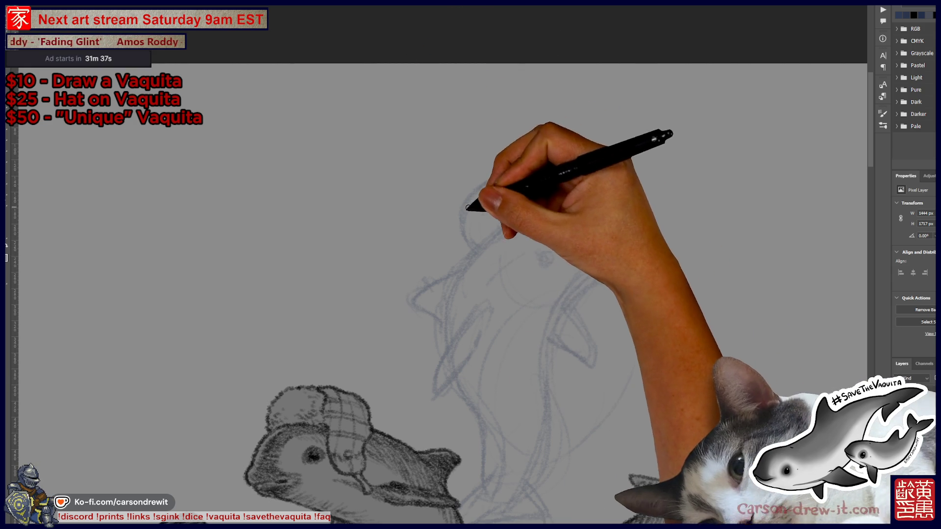
mouse_move(468, 211)
left_mouse_down()
mouse_move(488, 179)
mouse_move(537, 187)
mouse_move(496, 199)
left_mouse_up()
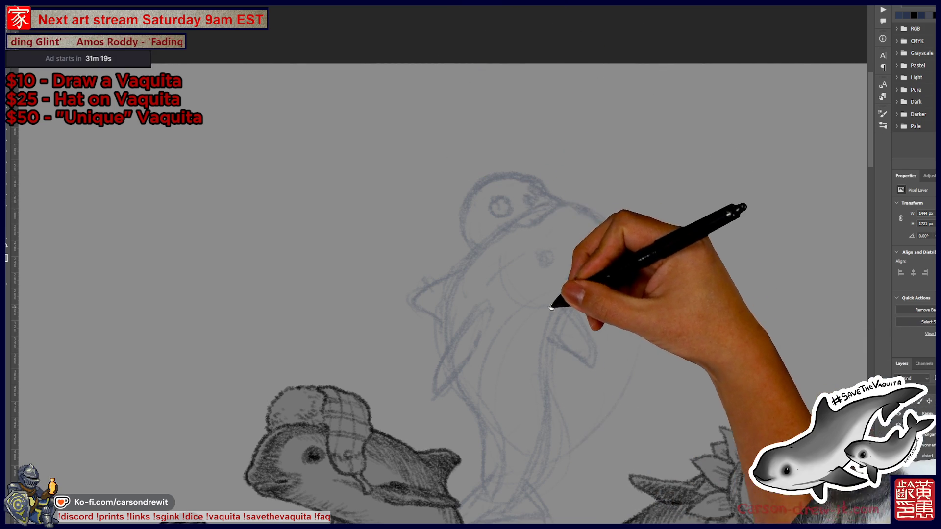
left_click_drag(554, 480, 542, 152)
left_click_drag(539, 441, 515, 156)
mouse_move(490, 490)
left_mouse_down()
mouse_move(471, 316)
mouse_move(586, 120)
mouse_move(597, 77)
left_mouse_up()
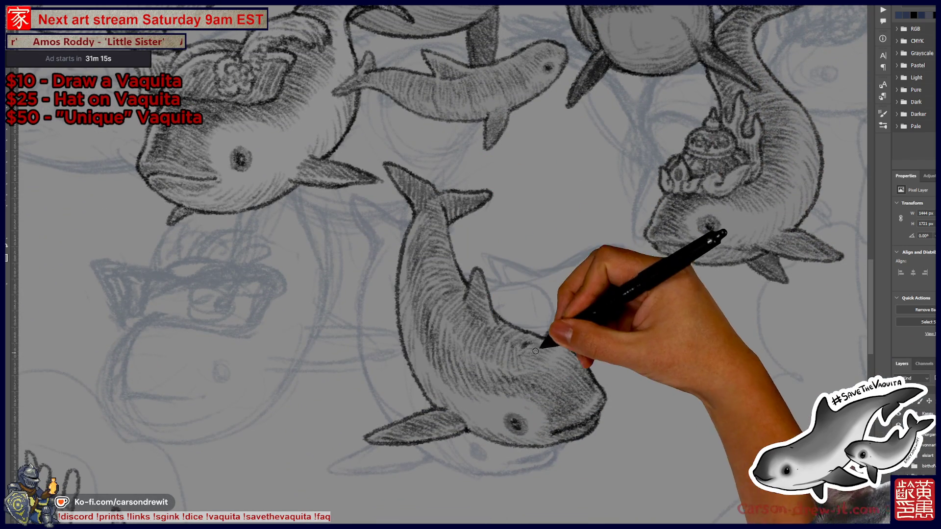
mouse_move(563, 218)
left_mouse_down()
mouse_move(562, 299)
mouse_move(605, 358)
mouse_move(512, 395)
mouse_move(461, 226)
mouse_move(542, 172)
mouse_move(542, 220)
left_mouse_up()
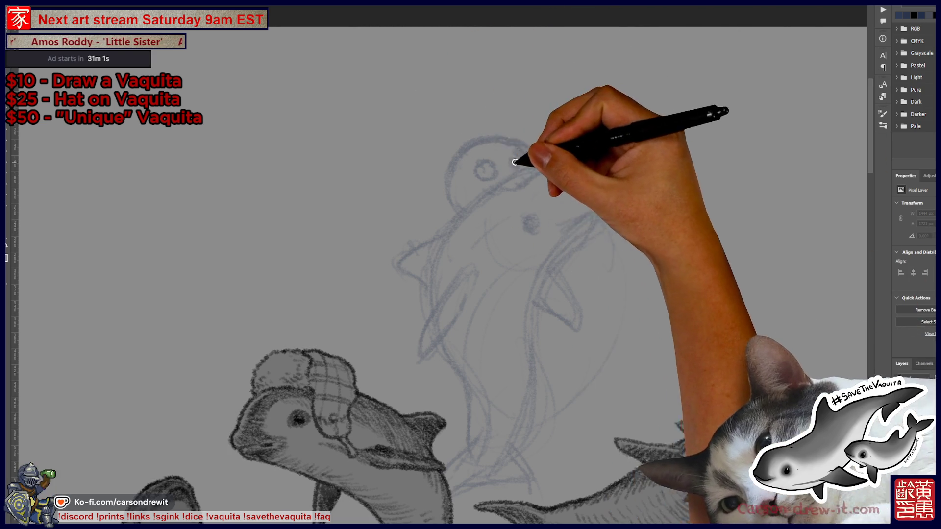
left_click_drag(479, 170, 483, 168)
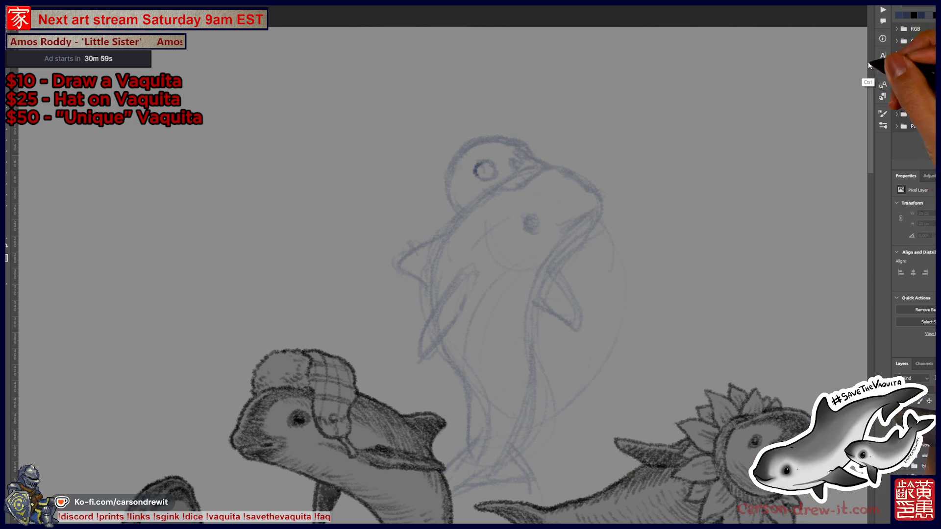
Ink both skull eye sockets, the snout, and the line running down from it
left_click_drag(479, 167, 488, 166)
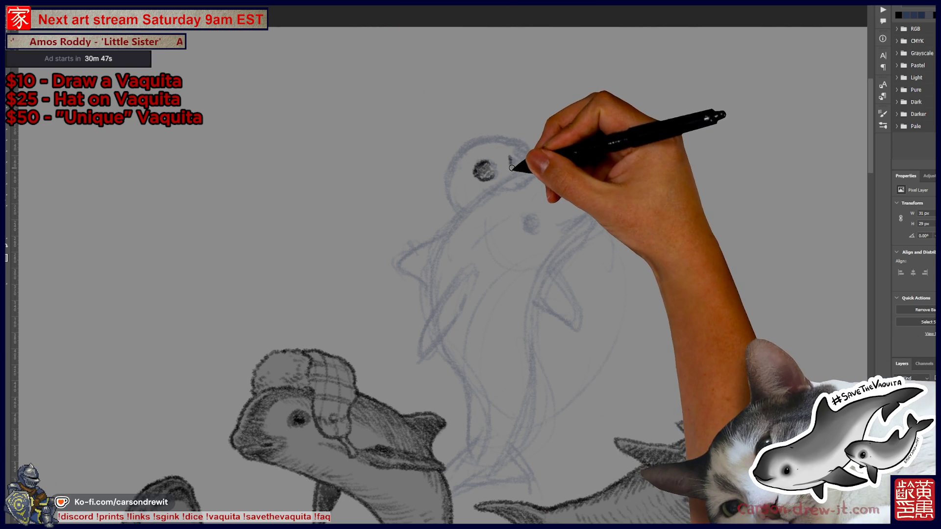
left_click_drag(512, 157, 513, 161)
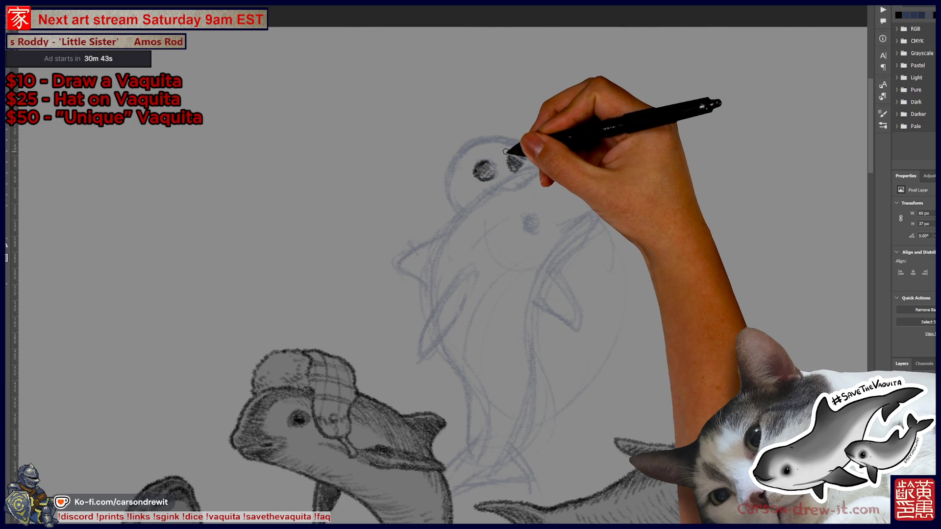
left_click_drag(514, 150, 523, 156)
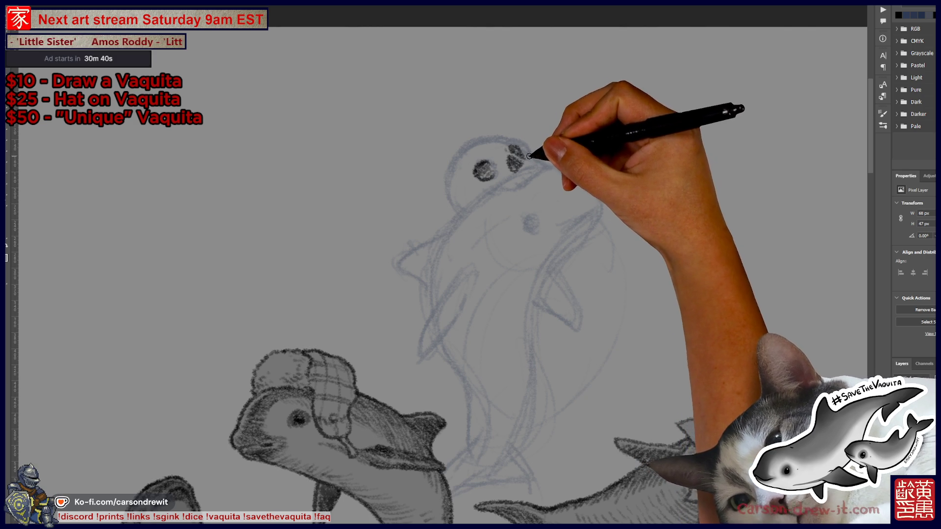
mouse_move(512, 141)
left_mouse_down()
mouse_move(495, 162)
mouse_move(451, 160)
mouse_move(449, 191)
left_mouse_up()
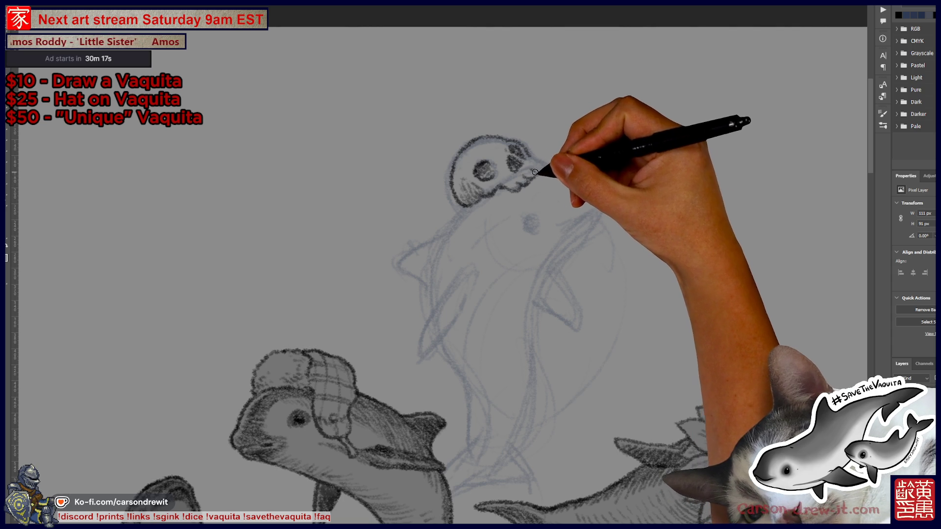
left_click_drag(533, 171, 542, 163)
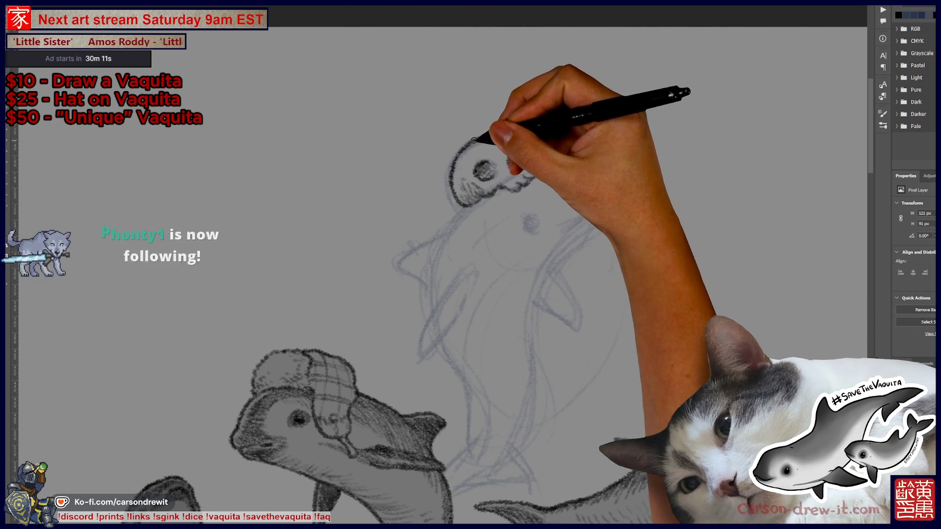
left_click_drag(521, 138, 524, 146)
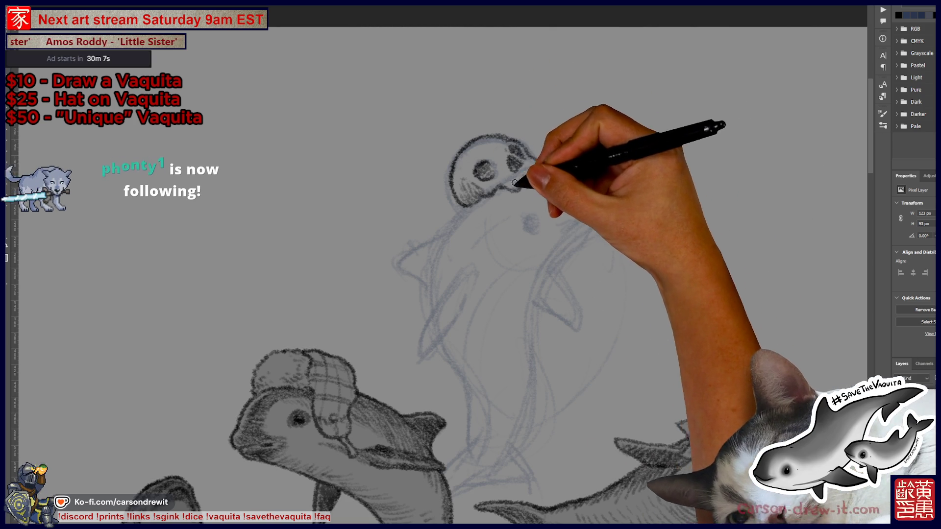
mouse_move(487, 165)
left_mouse_down()
mouse_move(550, 169)
mouse_move(588, 186)
left_mouse_up()
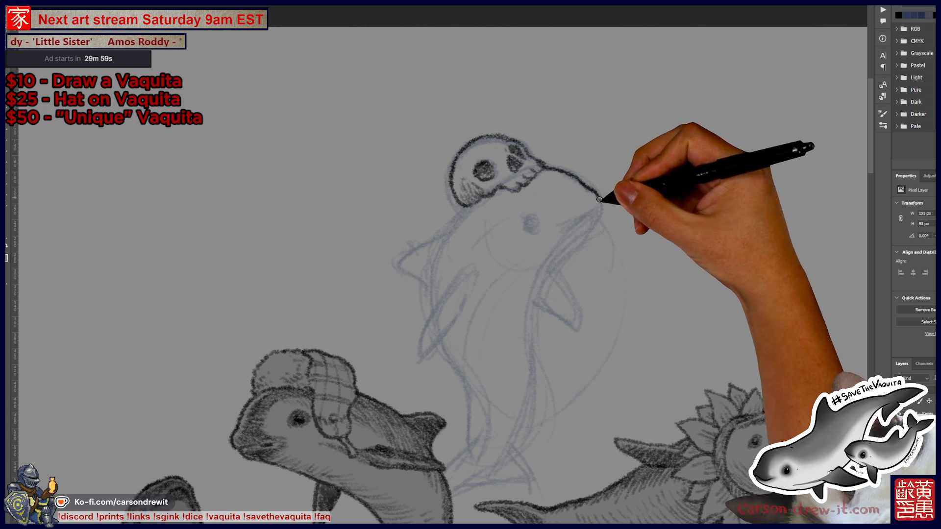
left_click_drag(590, 192, 541, 213)
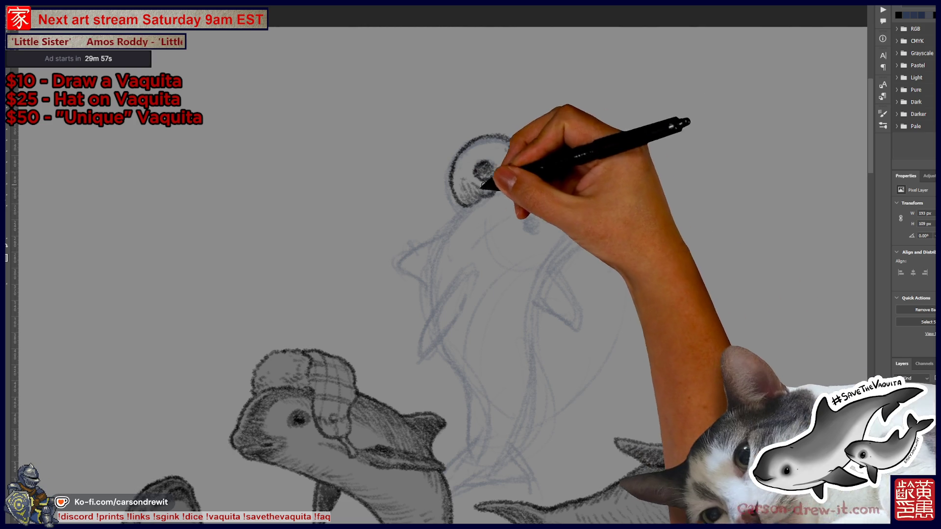
Add the vaquita's eye and mouth line, the skull's outline and teeth, plus chest and left fin
left_click_drag(533, 227, 530, 221)
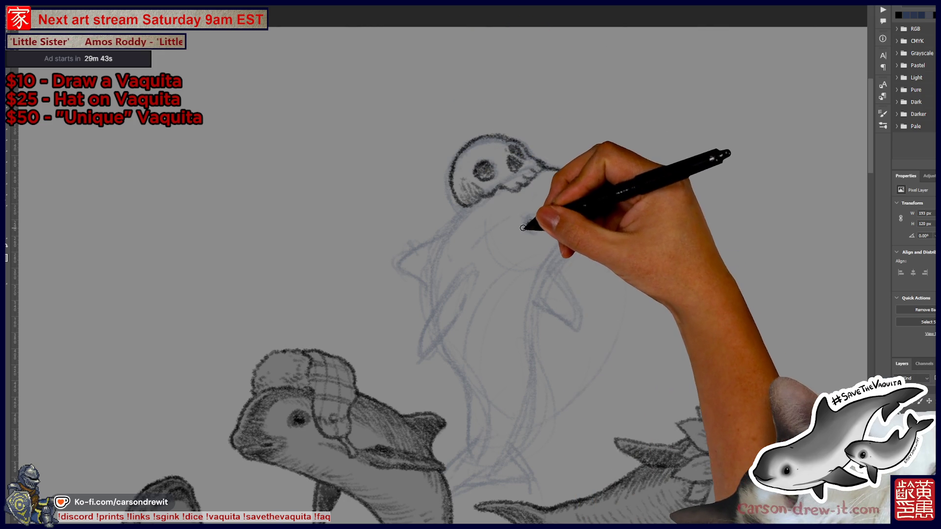
left_click_drag(523, 228, 532, 234)
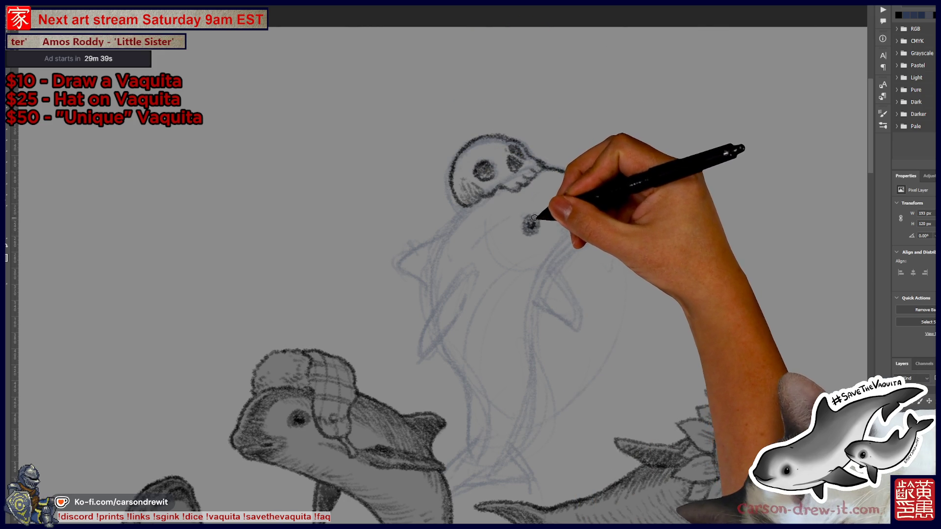
left_click_drag(537, 157, 601, 211)
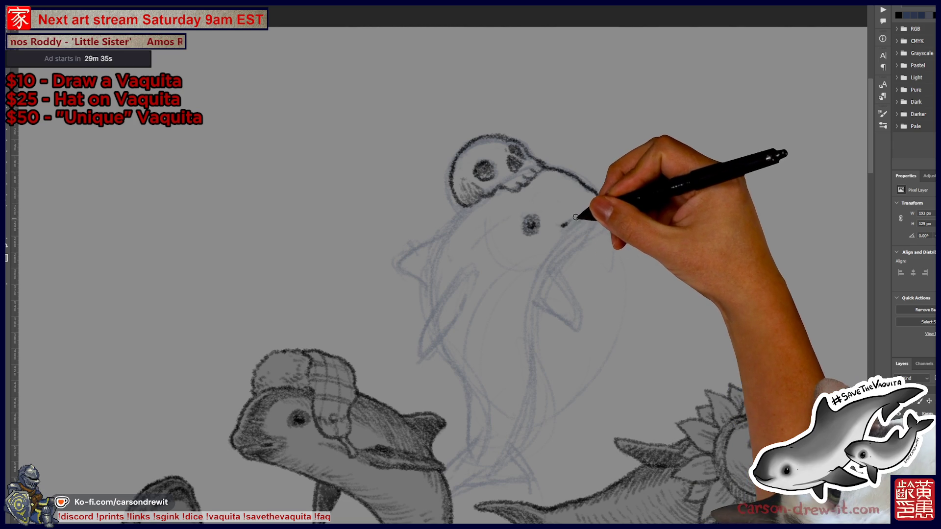
left_click_drag(576, 218, 590, 212)
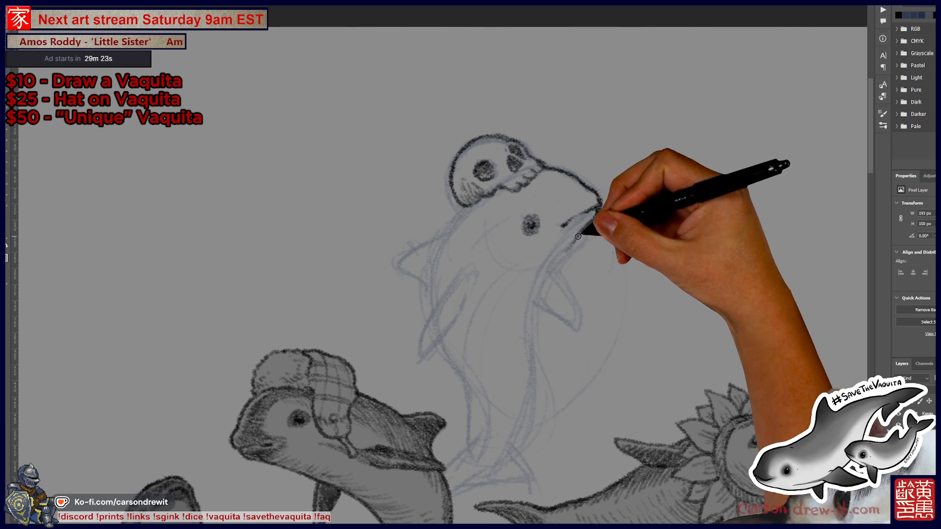
left_click_drag(556, 267, 532, 301)
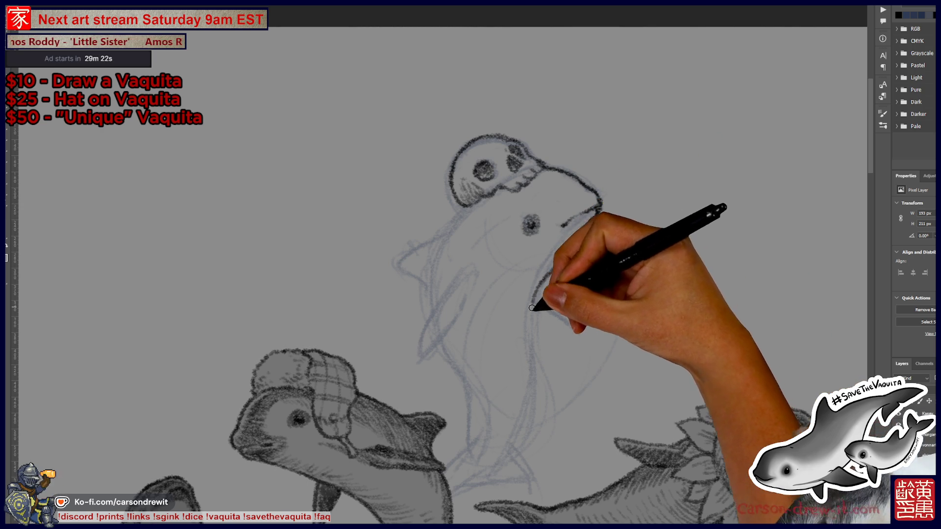
left_click_drag(507, 186, 539, 169)
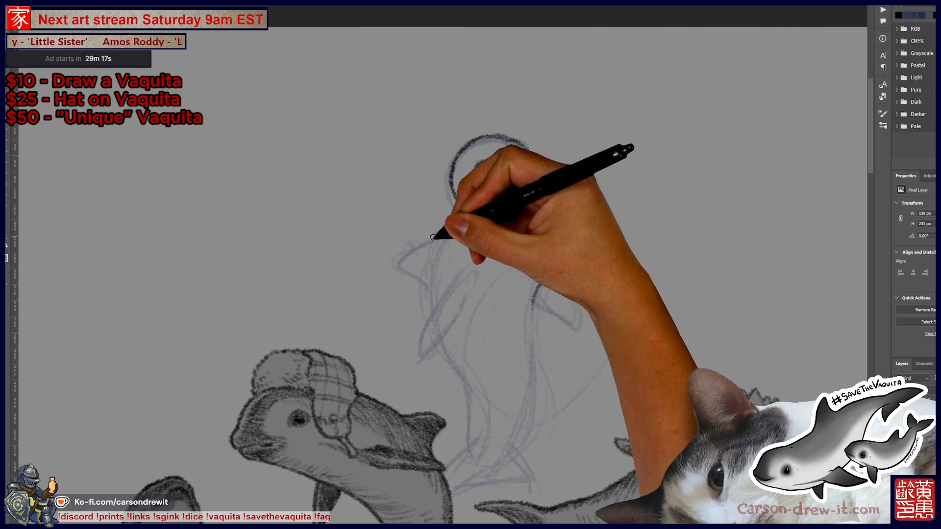
left_click_drag(397, 257, 399, 267)
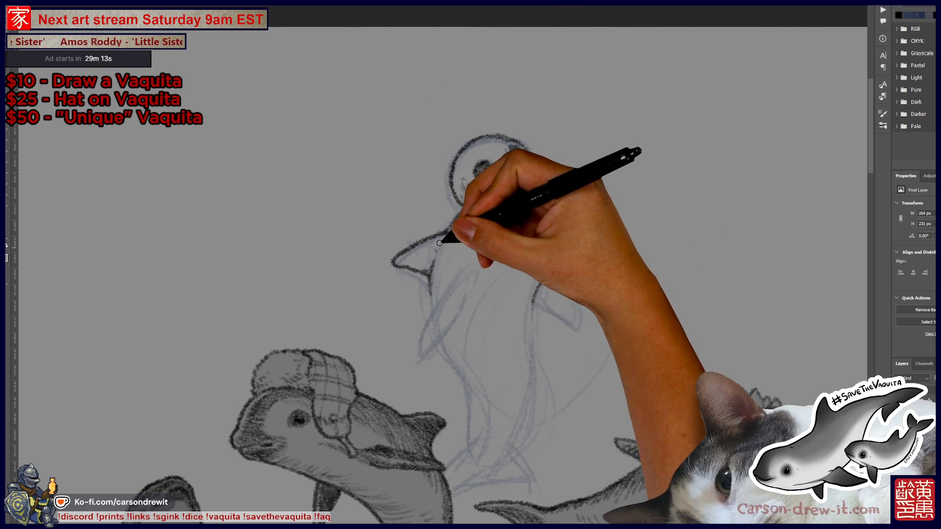
left_click_drag(472, 210, 558, 216)
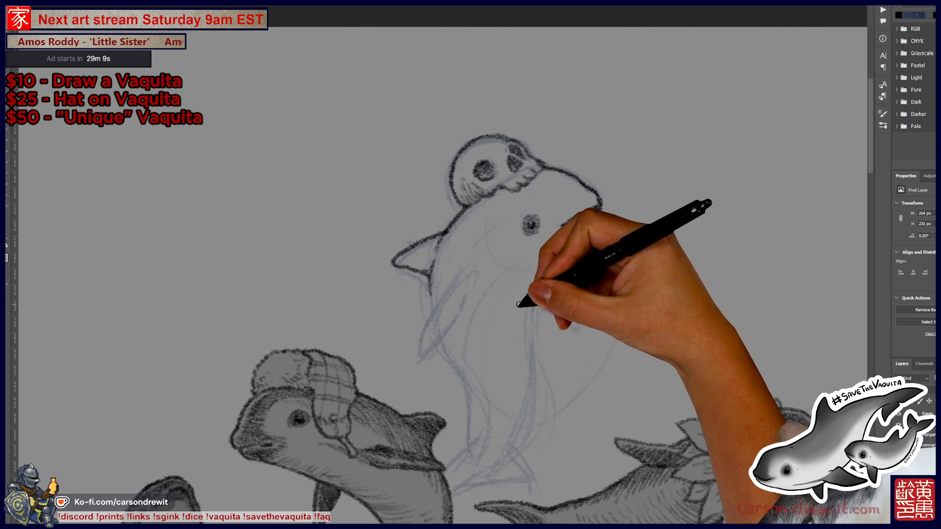
left_click_drag(514, 309, 557, 216)
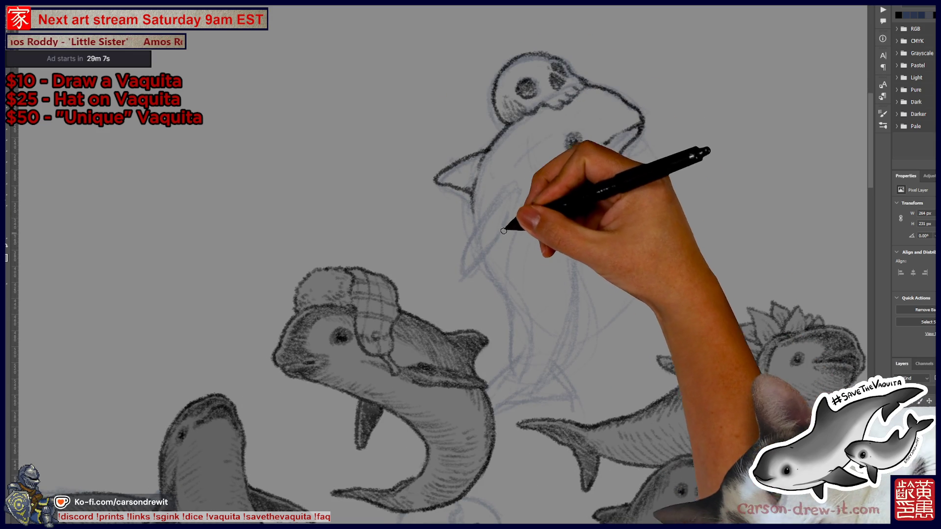
Outline the vaquita's left side, eye dot, mouth line and lower jaw
mouse_move(512, 188)
left_mouse_down()
mouse_move(468, 279)
mouse_move(505, 218)
left_mouse_up()
left_click_drag(570, 139, 575, 144)
left_click_drag(641, 124, 605, 143)
mouse_move(591, 195)
left_mouse_down()
mouse_move(610, 237)
mouse_move(609, 227)
left_mouse_up()
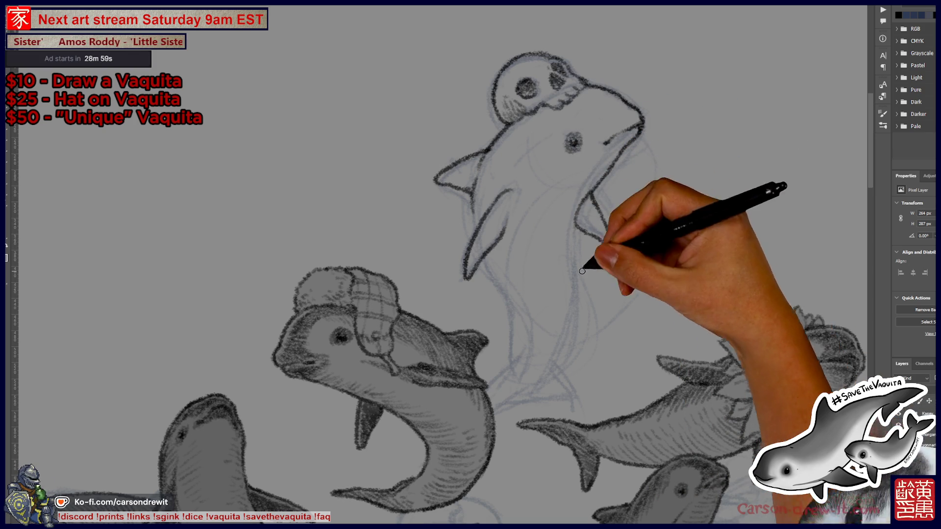
key("ctrl")
key("ctrl")
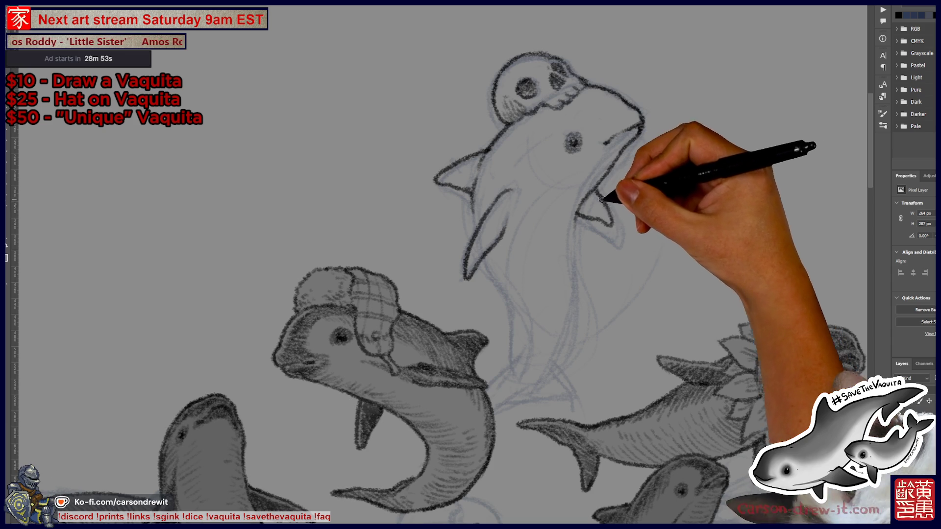
Ink the throat line, flipper and body outline, and the strokes at the tail
left_click_drag(576, 205, 578, 258)
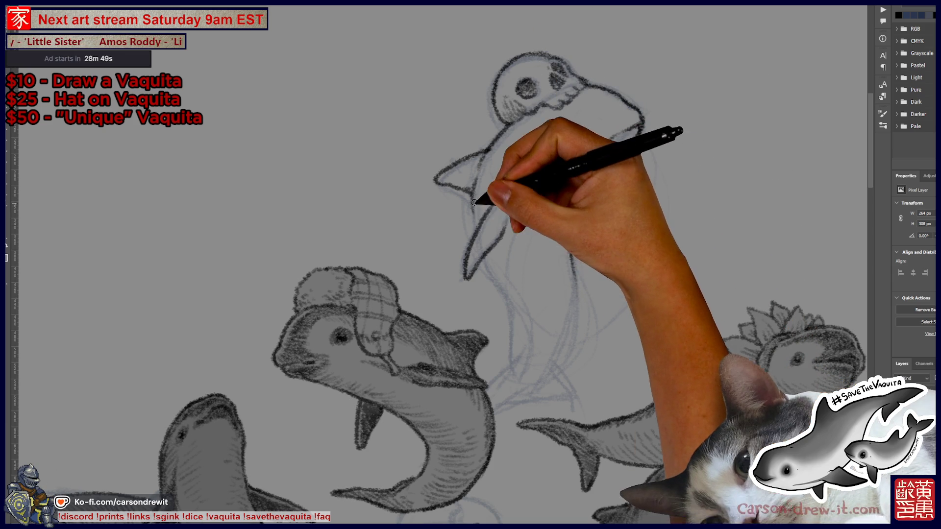
mouse_move(490, 270)
left_mouse_down()
mouse_move(510, 284)
mouse_move(531, 384)
left_mouse_up()
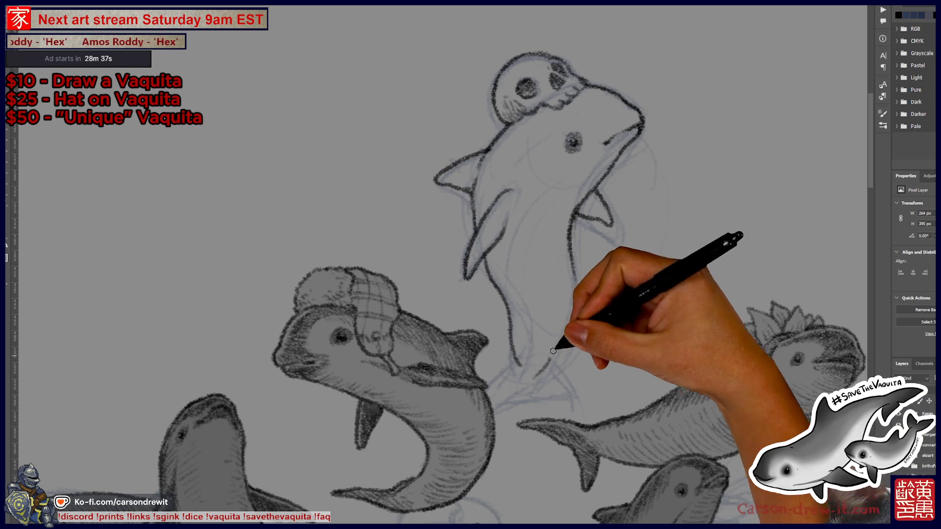
left_click_drag(536, 318, 538, 381)
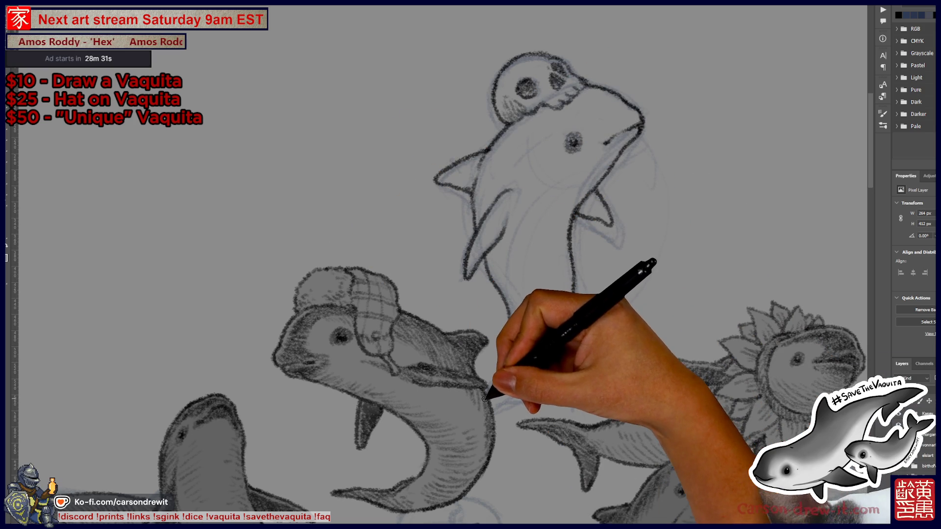
left_click_drag(486, 407, 515, 398)
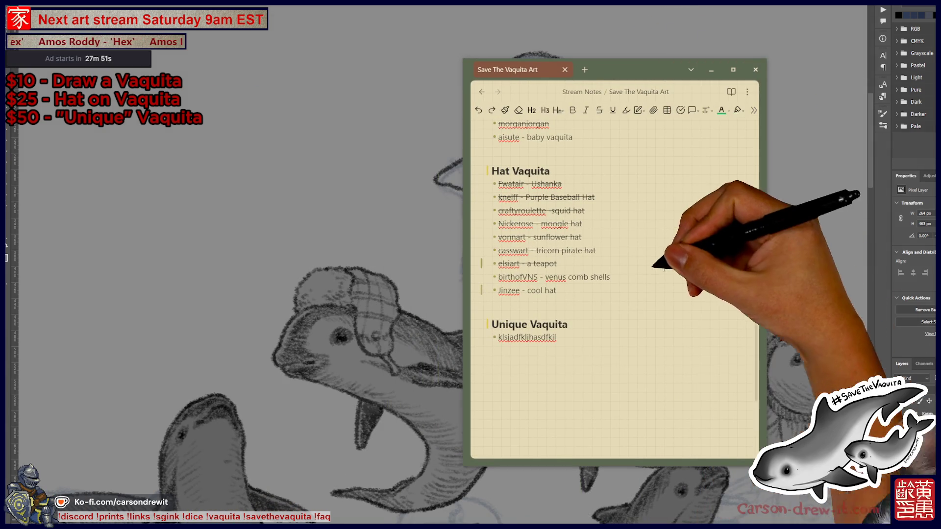
Add bullets below the cool hat entry logging the beret and skull-hat requests
left_click(574, 294)
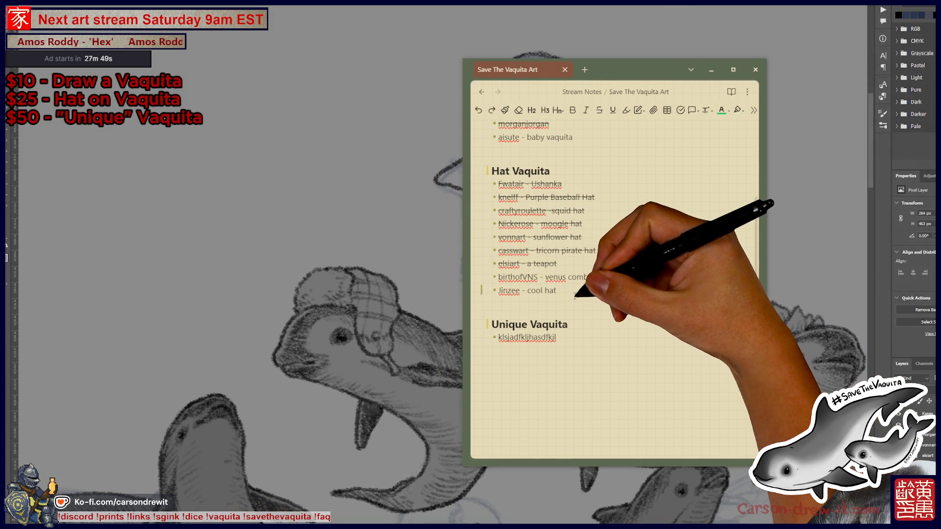
key("Return")
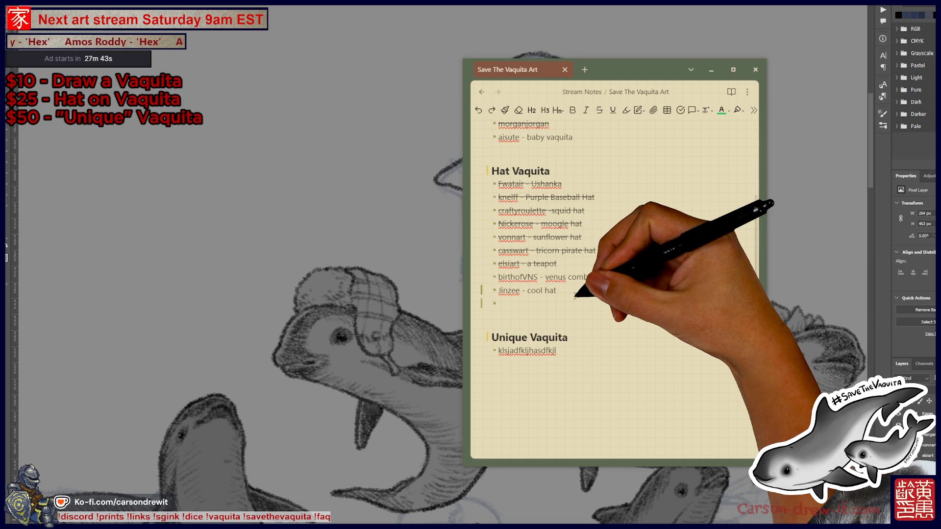
type("Paintera")
key("Return")
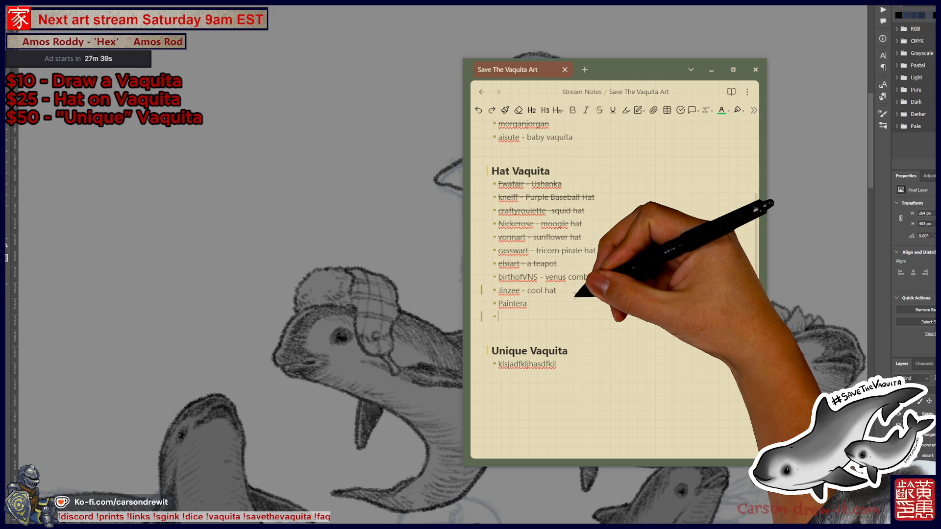
type("Sou")
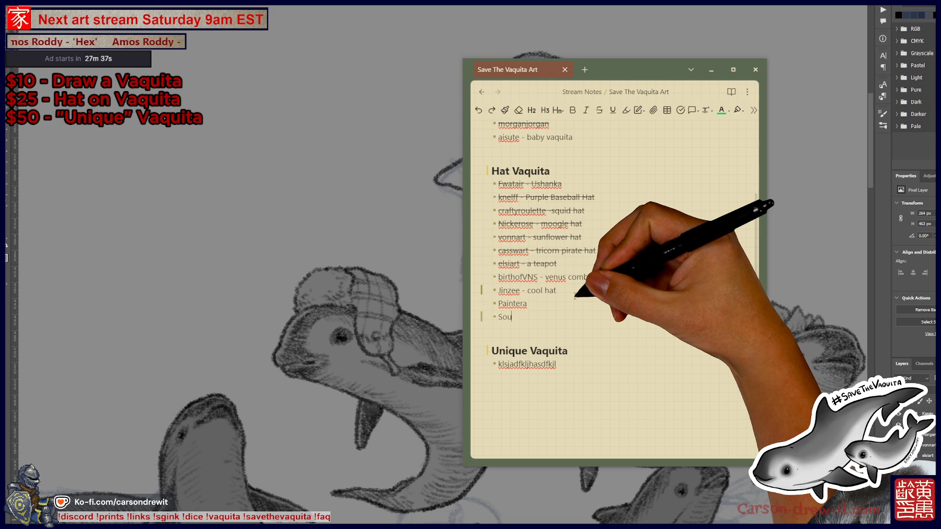
type("lBrushHiro")
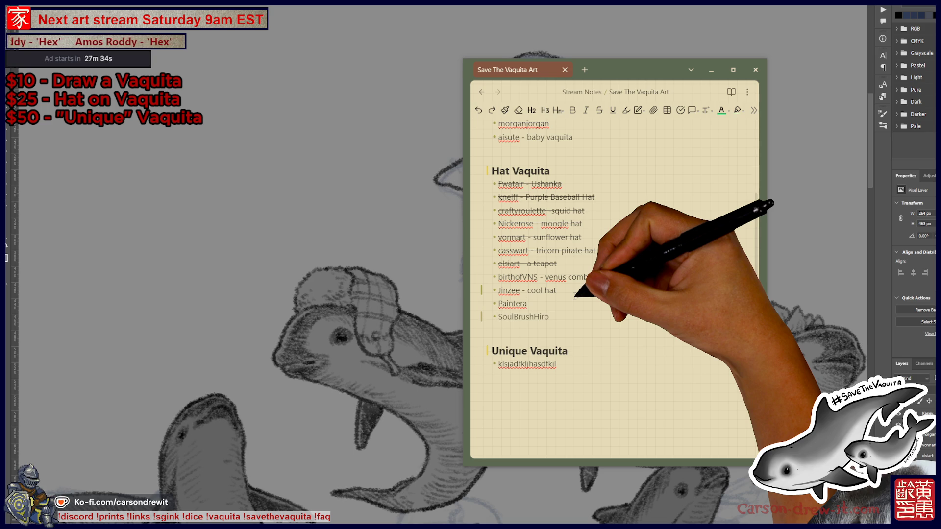
key("Return")
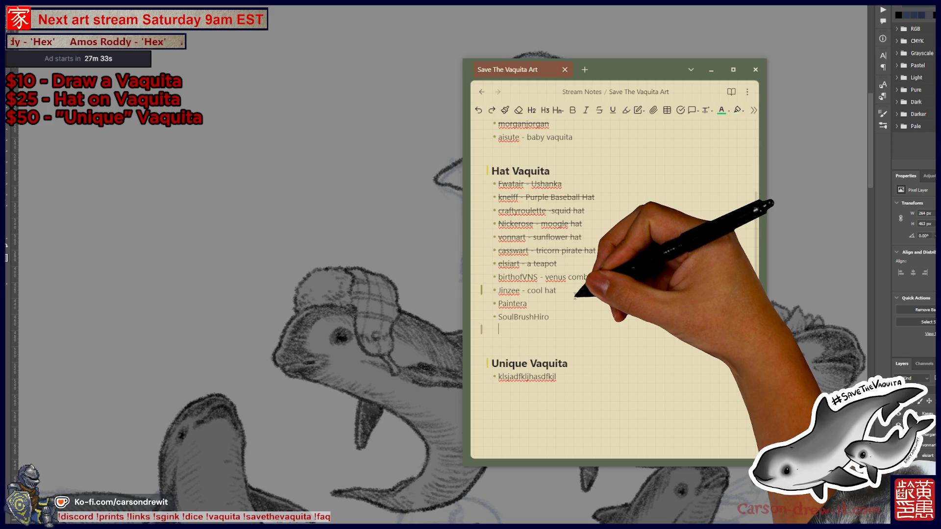
key("Return")
key("BackSpace")
key("BackSpace")
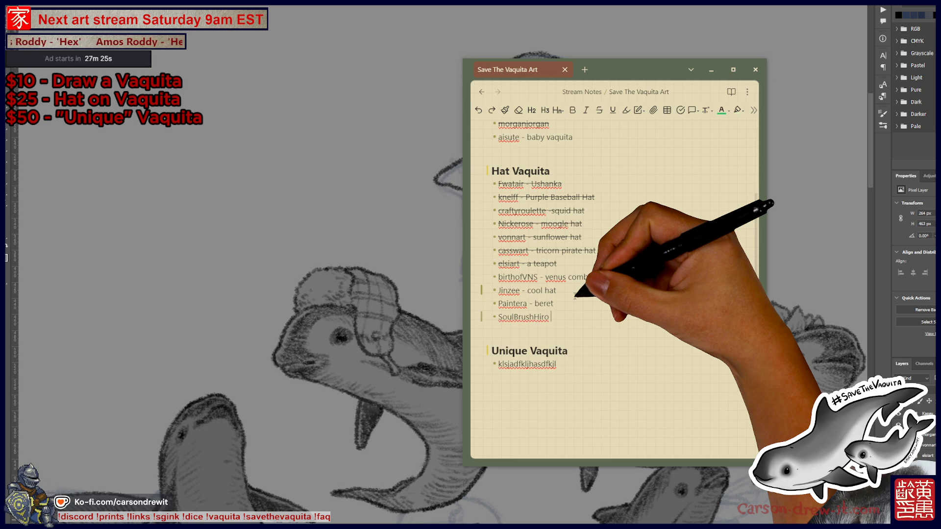
type("- skull")
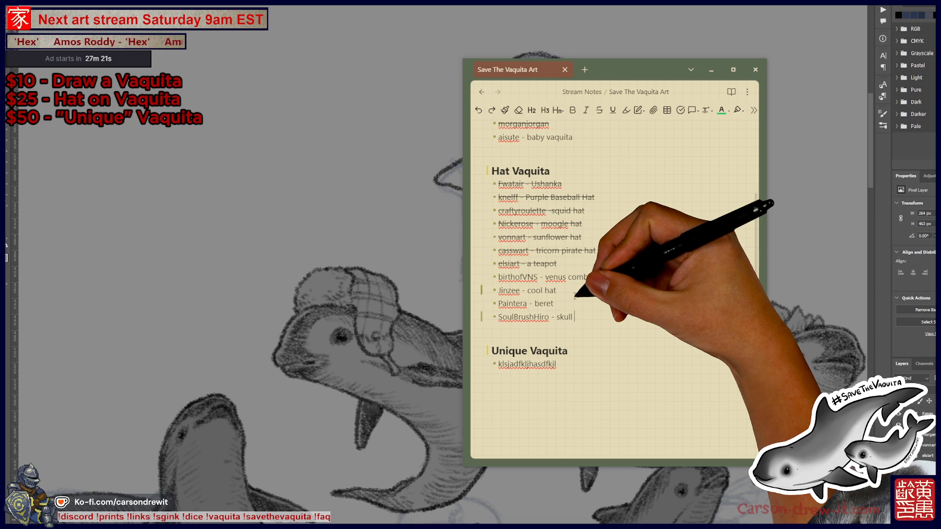
Add a new drawing request bullet to the Vaquita Drawing list
key("Up")
key("Up")
key("Up")
key("Up")
key("Up")
key("Return")
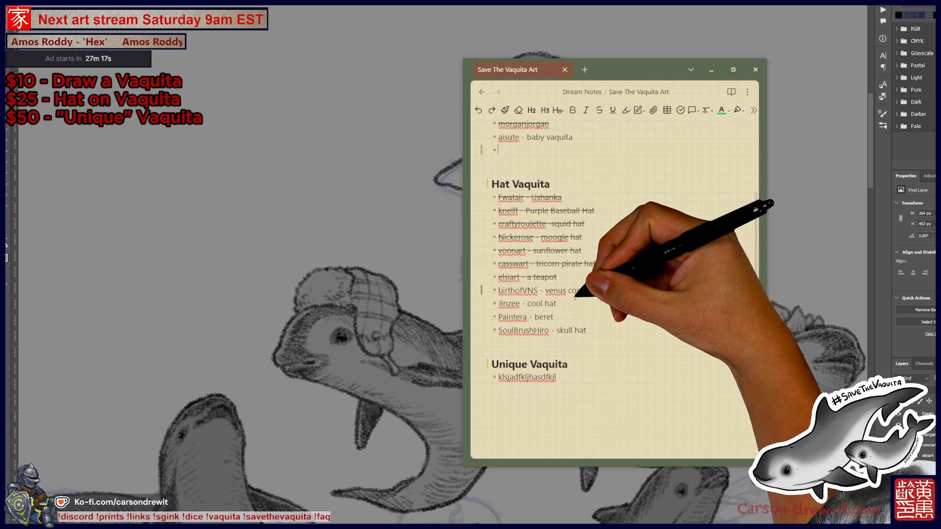
scroll(695, 431, "up", 3)
type("marsha")
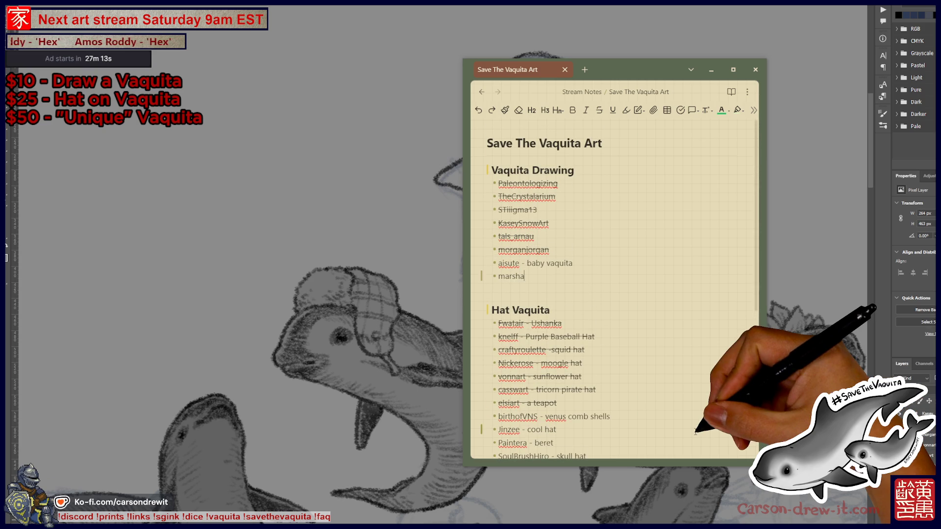
type("llartist")
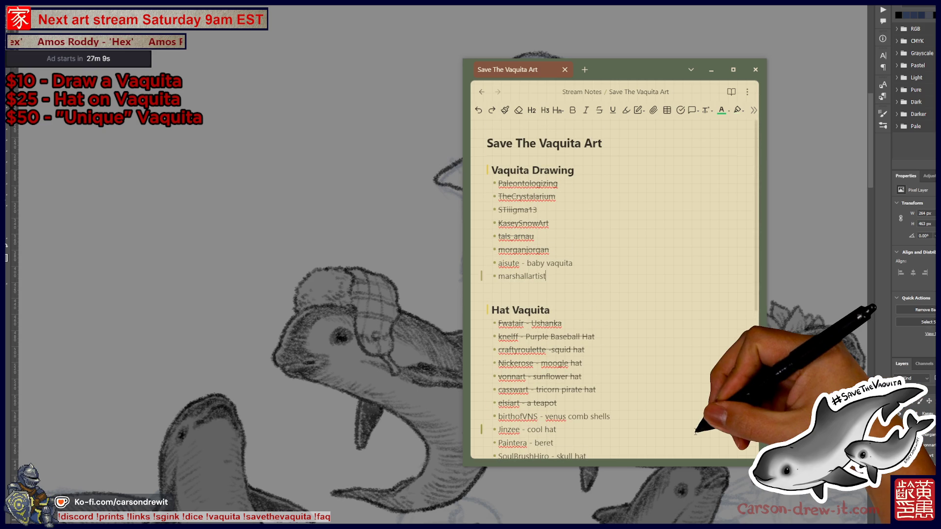
type("93")
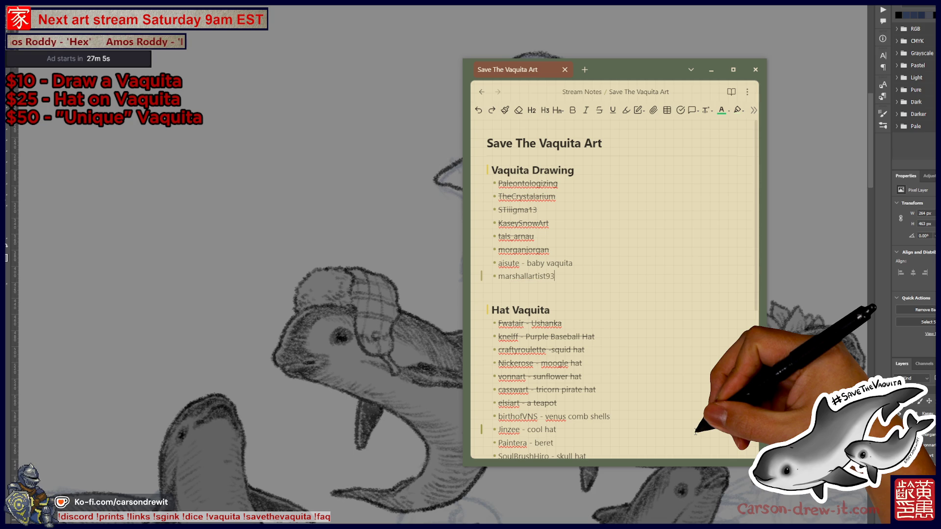
scroll(682, 407, "down", 5)
scroll(667, 392, "up", 4)
scroll(613, 269, "down", 1)
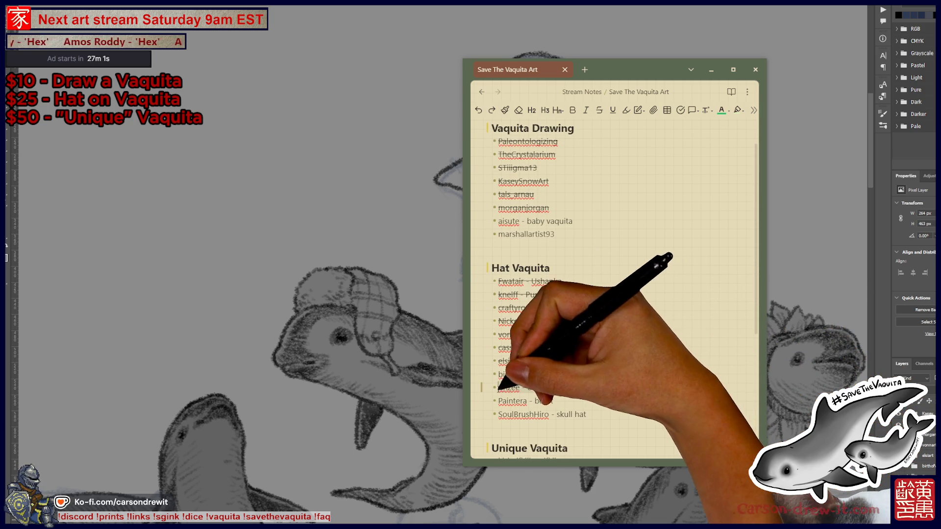
Strike through the cool hat entry with ~~ and close the notes window
type("~~")
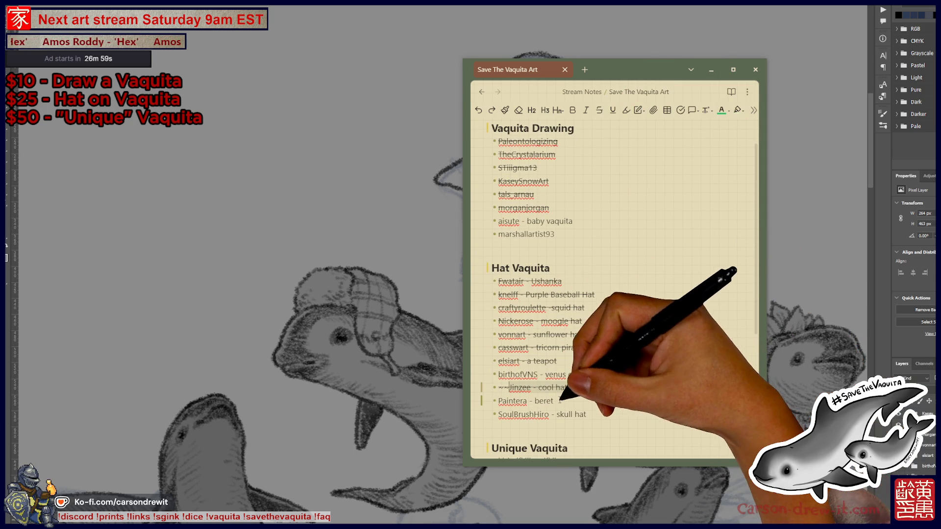
key("End")
type("~~")
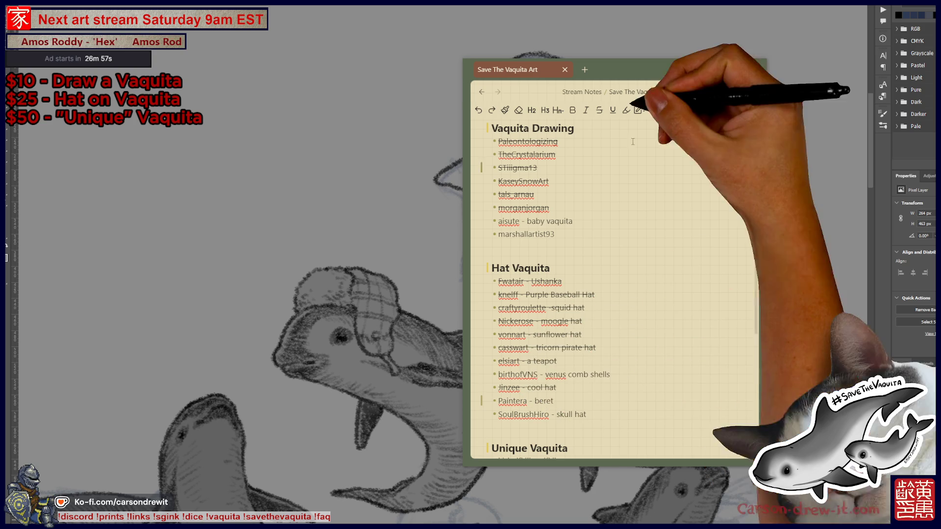
left_click(711, 70)
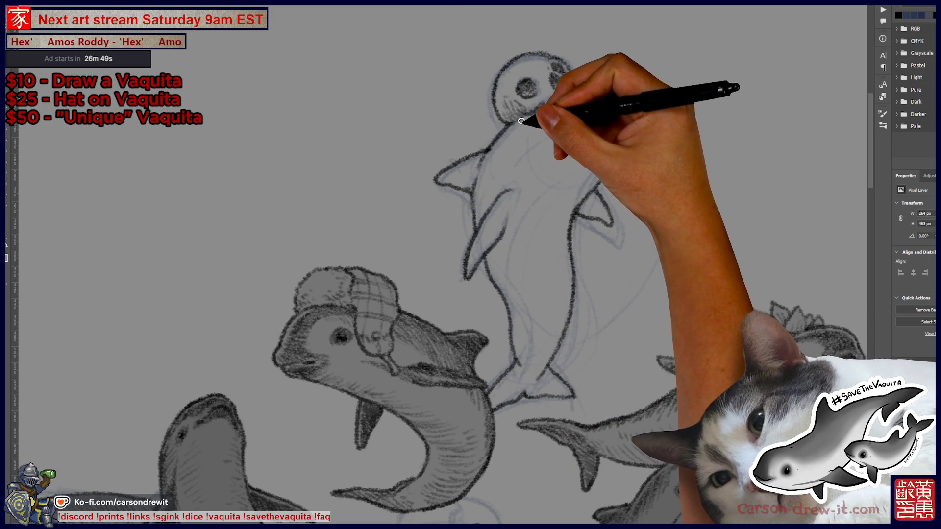
Hatch shading over the vaquita's chin, cheek, neck, body, left fin and right pectoral fin
mouse_move(533, 116)
left_mouse_down()
mouse_move(542, 105)
mouse_move(550, 126)
mouse_move(556, 112)
mouse_move(596, 98)
mouse_move(603, 109)
left_mouse_up()
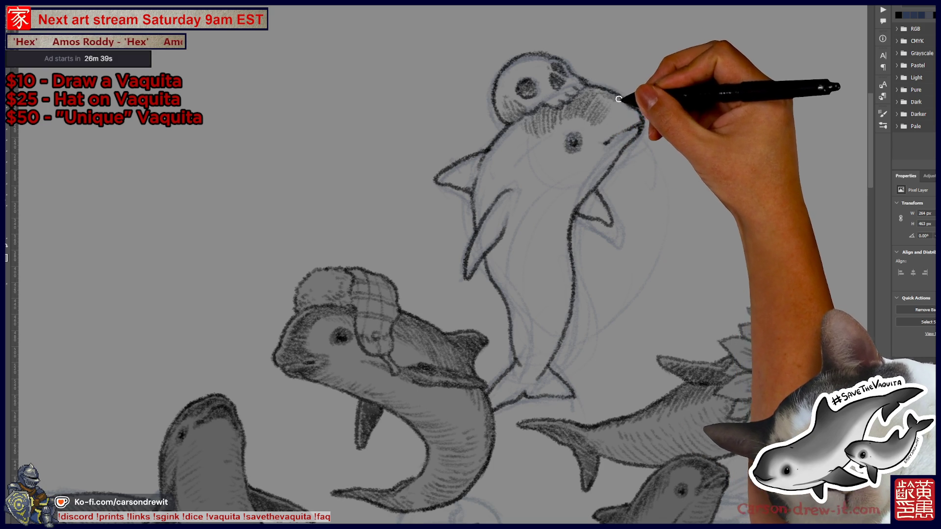
left_click_drag(597, 92, 575, 110)
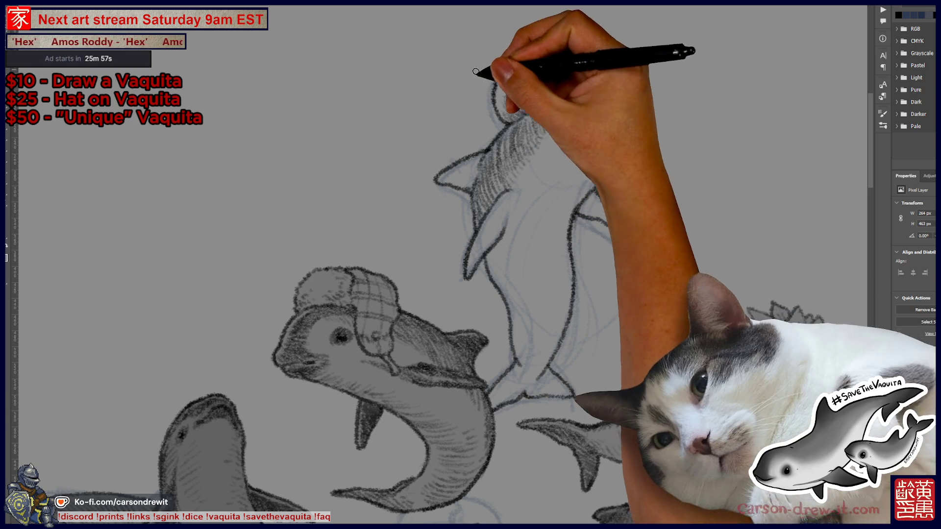
left_click_drag(501, 171, 479, 203)
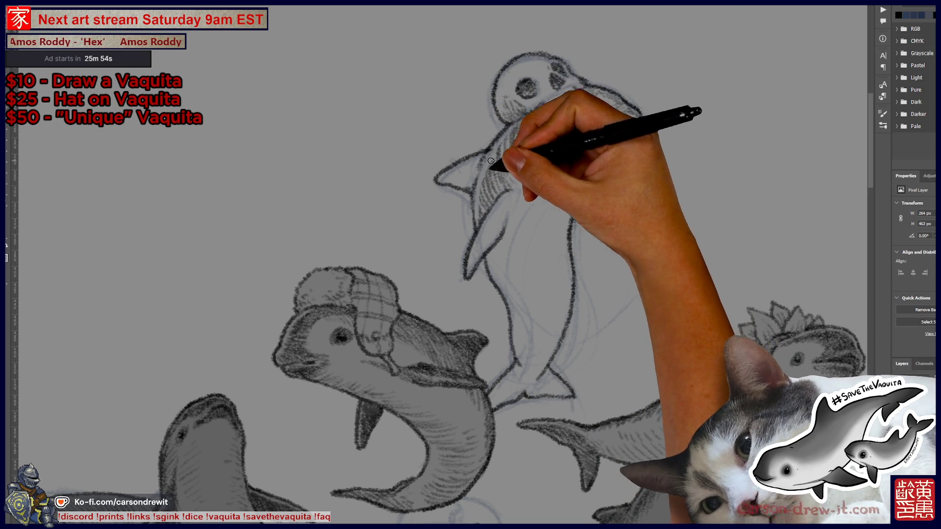
left_click_drag(477, 207, 485, 178)
left_click_drag(509, 132, 490, 172)
mouse_move(509, 134)
left_mouse_down()
mouse_move(537, 120)
mouse_move(525, 126)
left_mouse_up()
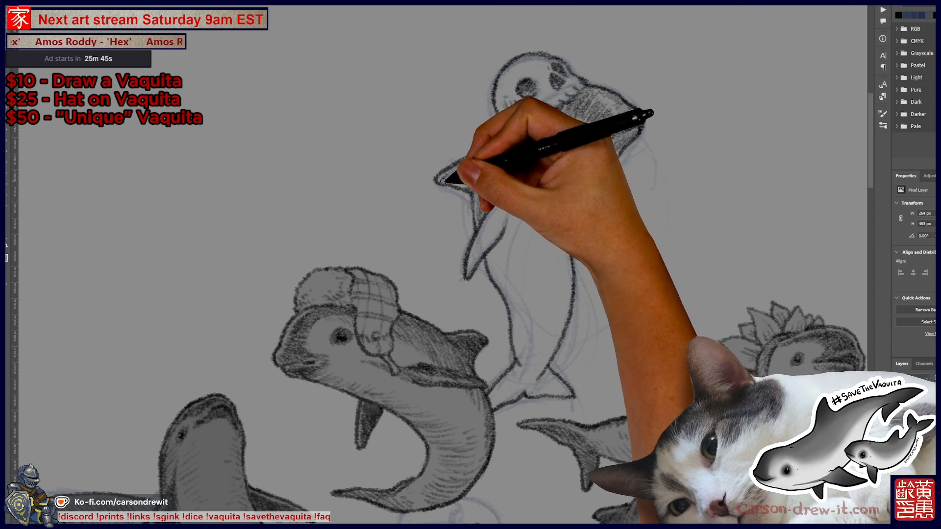
mouse_move(478, 180)
left_mouse_down()
mouse_move(481, 169)
mouse_move(466, 216)
mouse_move(470, 265)
mouse_move(490, 218)
mouse_move(498, 227)
mouse_move(511, 198)
left_mouse_up()
mouse_move(604, 195)
left_mouse_down()
mouse_move(594, 210)
mouse_move(601, 217)
left_mouse_up()
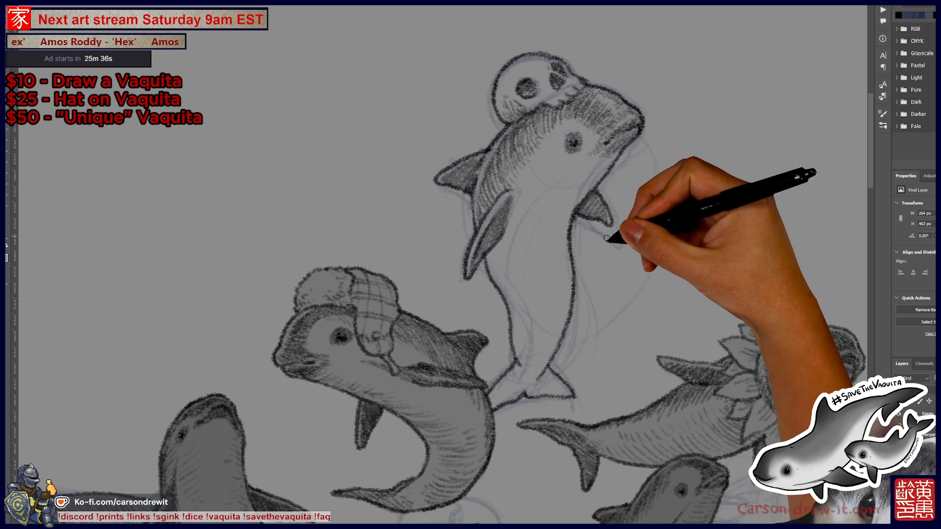
Darken the lower body edge hatching and add the eye plus head and snout hatching
mouse_move(491, 398)
left_mouse_down()
mouse_move(521, 394)
mouse_move(542, 375)
mouse_move(563, 375)
mouse_move(565, 385)
left_mouse_up()
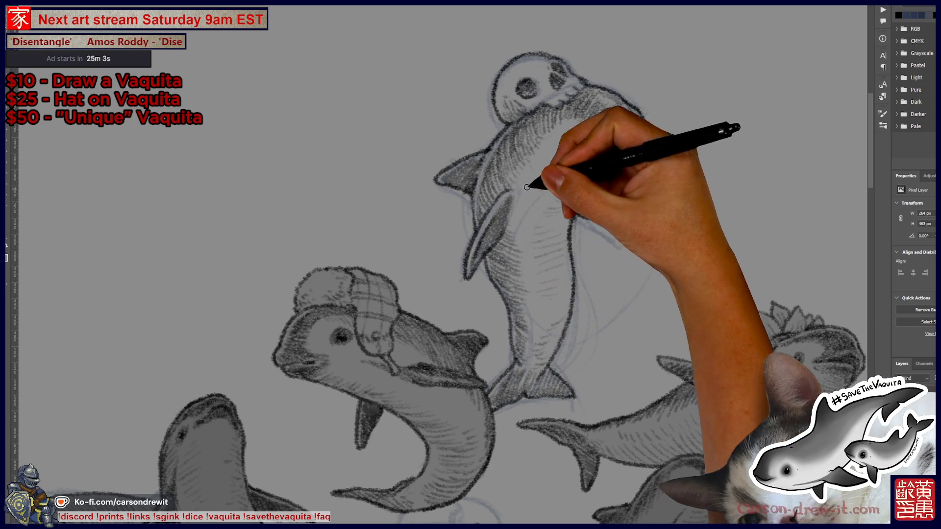
mouse_move(571, 142)
left_mouse_down()
mouse_move(610, 210)
mouse_move(592, 209)
mouse_move(587, 220)
left_mouse_up()
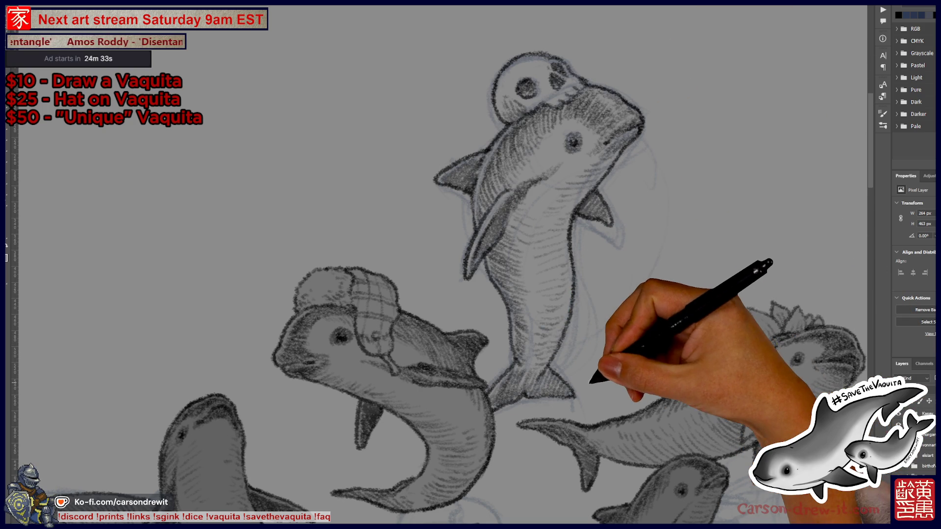
scroll(592, 376, "down", 2)
scroll(592, 375, "up", 3)
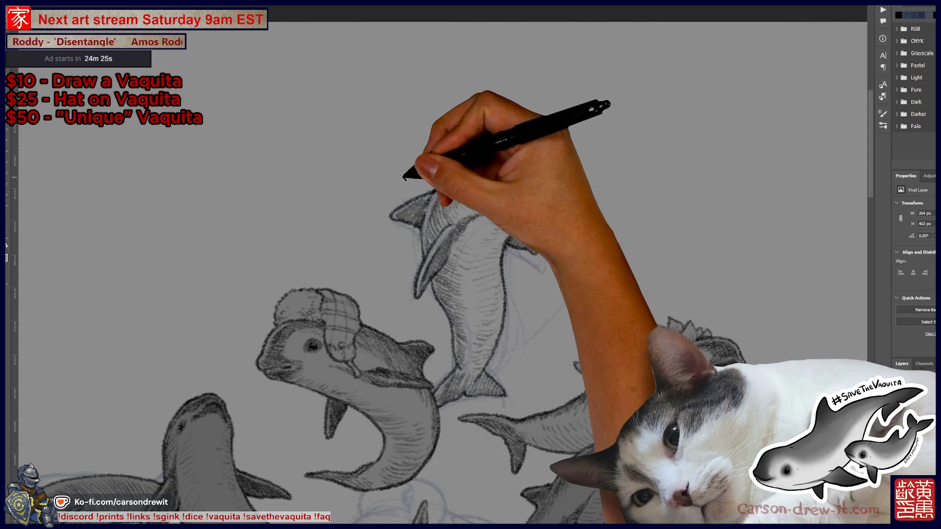
left_click(539, 283)
Contract the vaquita's selection by 2 px, mask it, and set Hue/Saturation Lightness to -10
key("ctrl+j")
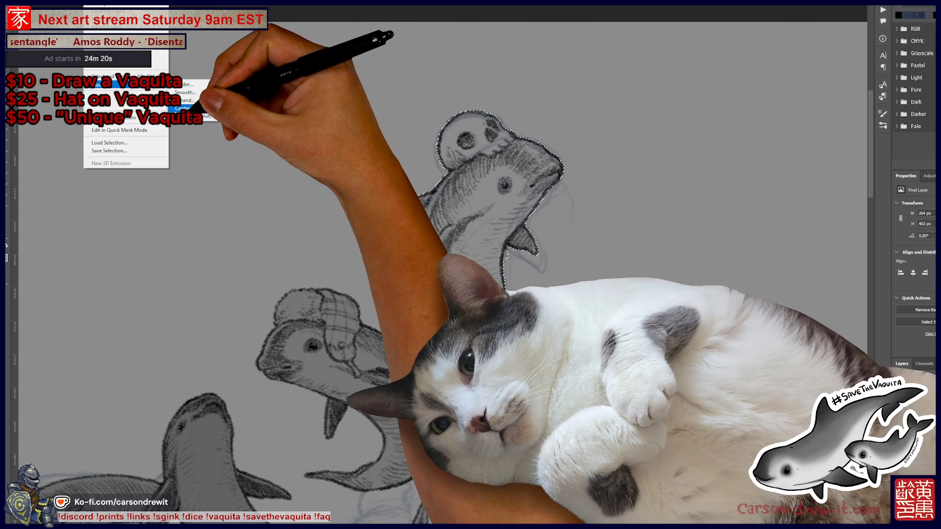
left_click(162, 98)
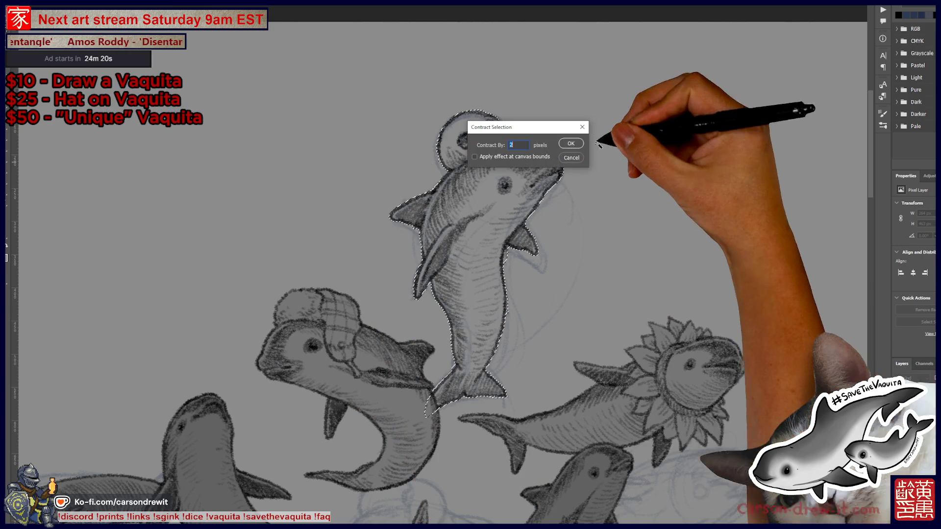
key("Return")
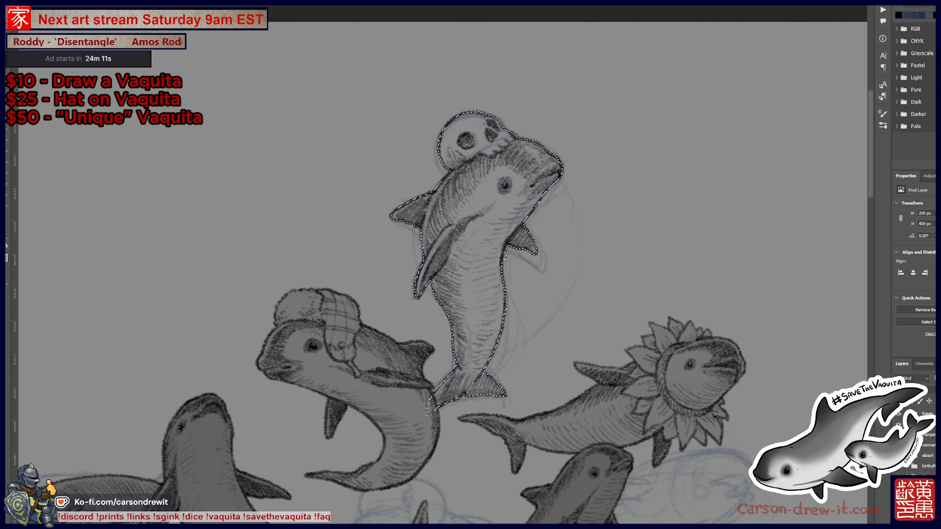
key("ctrl+d")
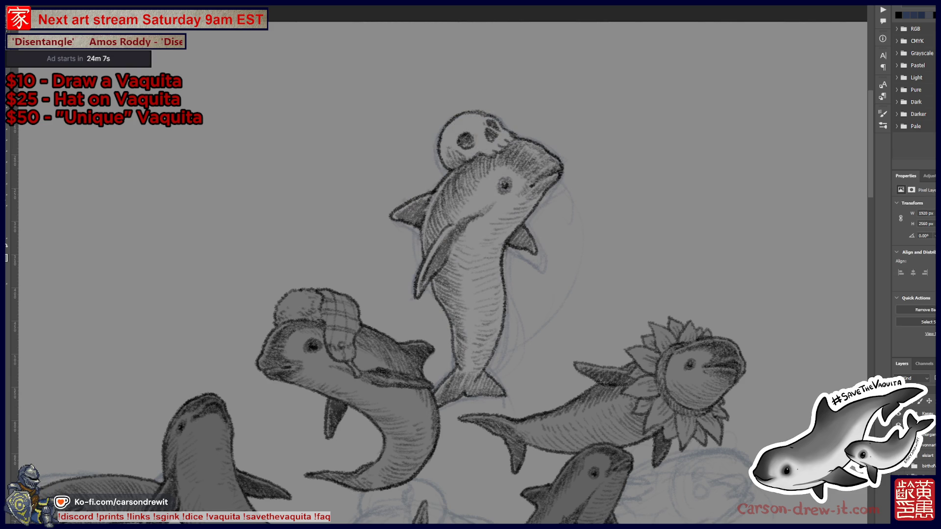
key("ctrl+u")
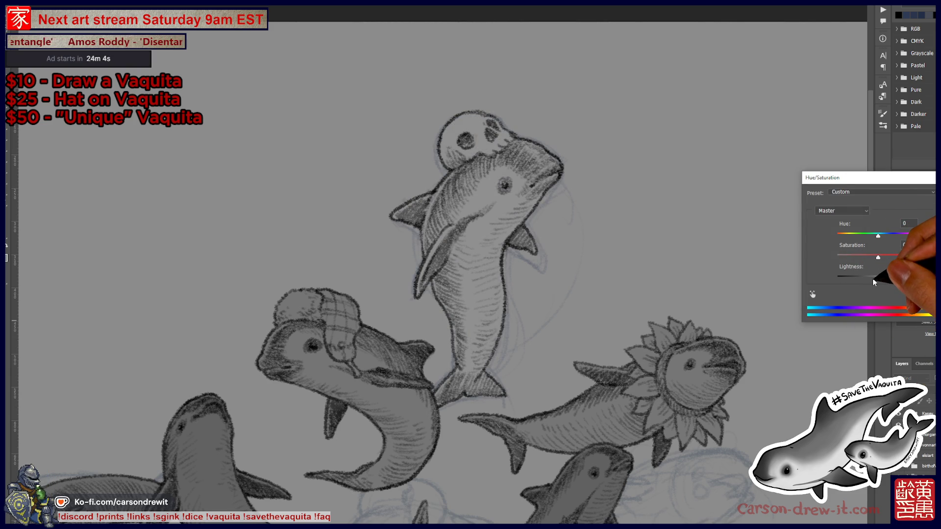
left_click_drag(878, 278, 874, 279)
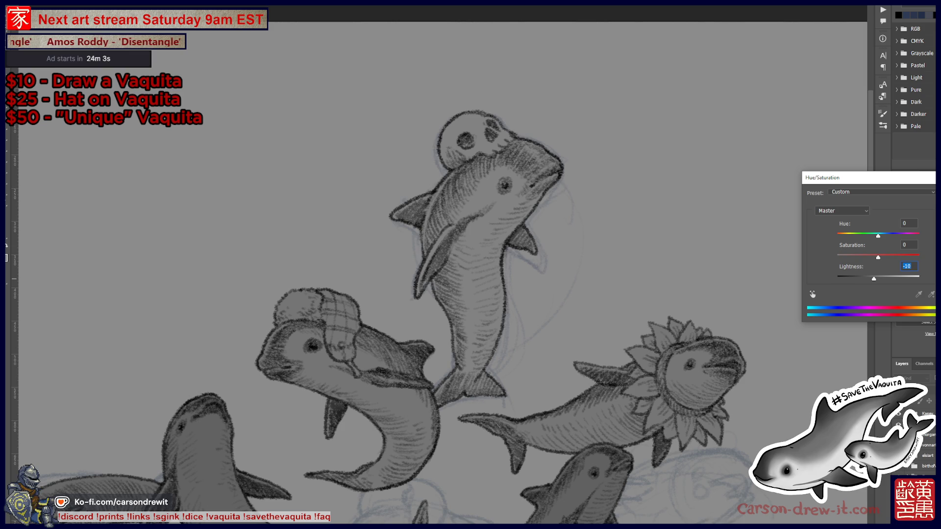
key("Return")
scroll(552, 298, "down", 3)
Zoom out over the whole crowd, then zoom in on the lower central vaquita
scroll(549, 295, "down", 5)
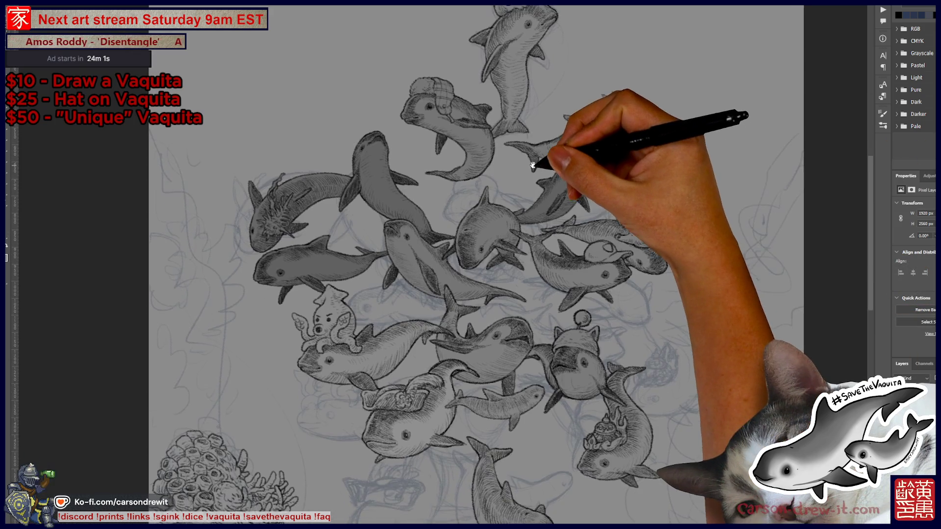
scroll(544, 284, "up", 5)
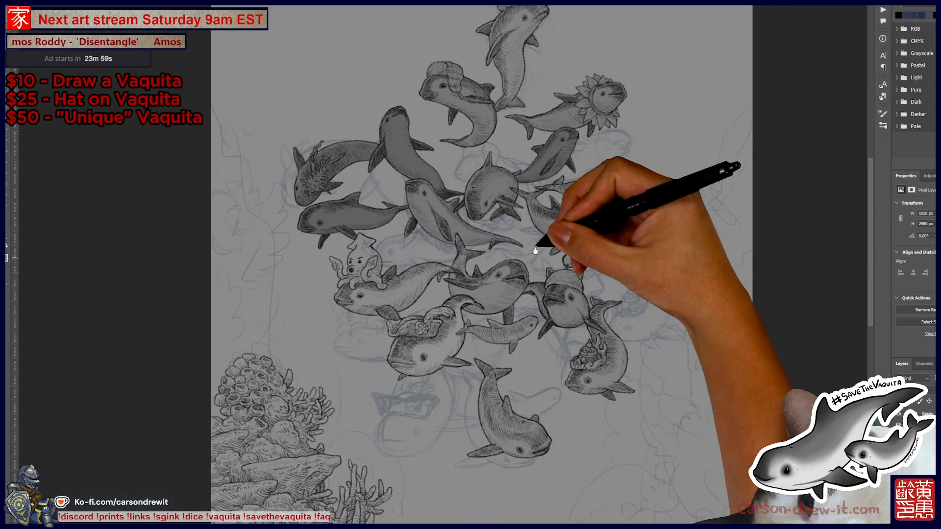
scroll(494, 326, "up", 3)
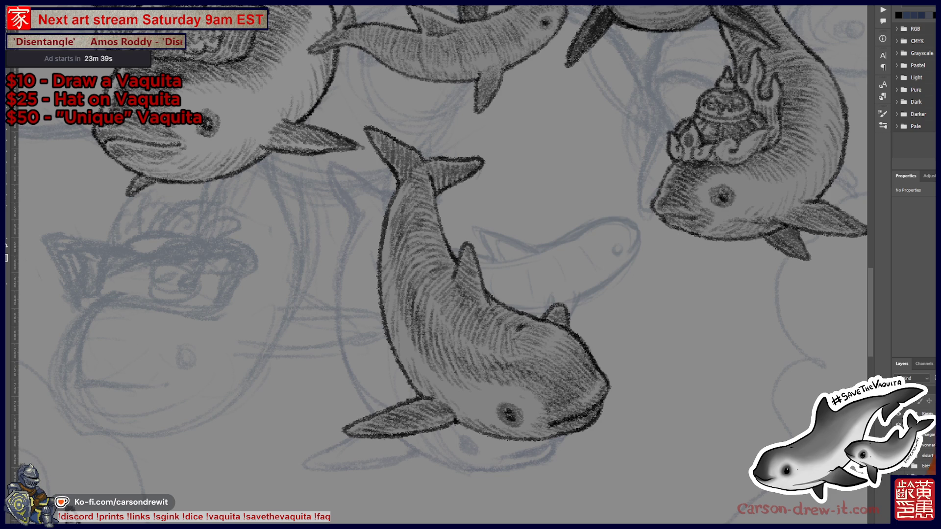
On the drawing layer, clean up around the central vaquita's eye and draw a shaded beret
left_click(923, 445)
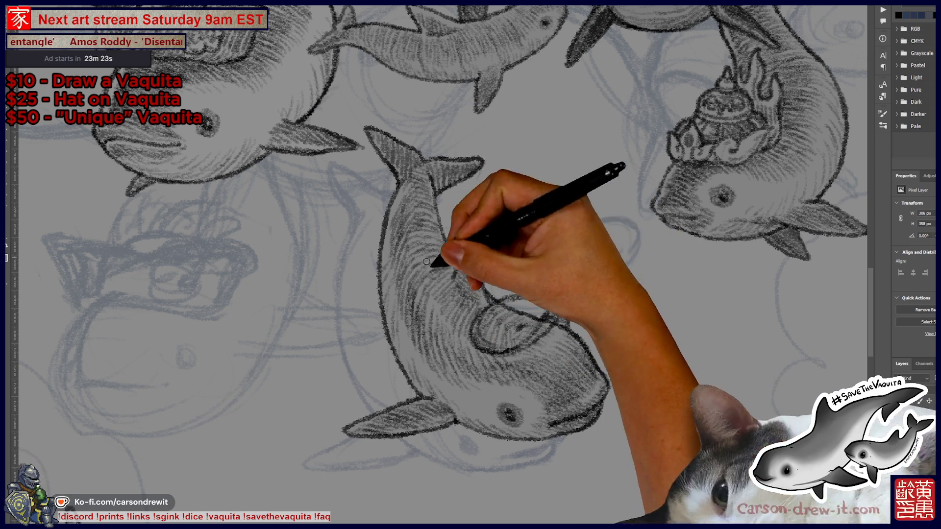
mouse_move(506, 333)
left_mouse_down()
mouse_move(488, 328)
mouse_move(494, 314)
left_mouse_up()
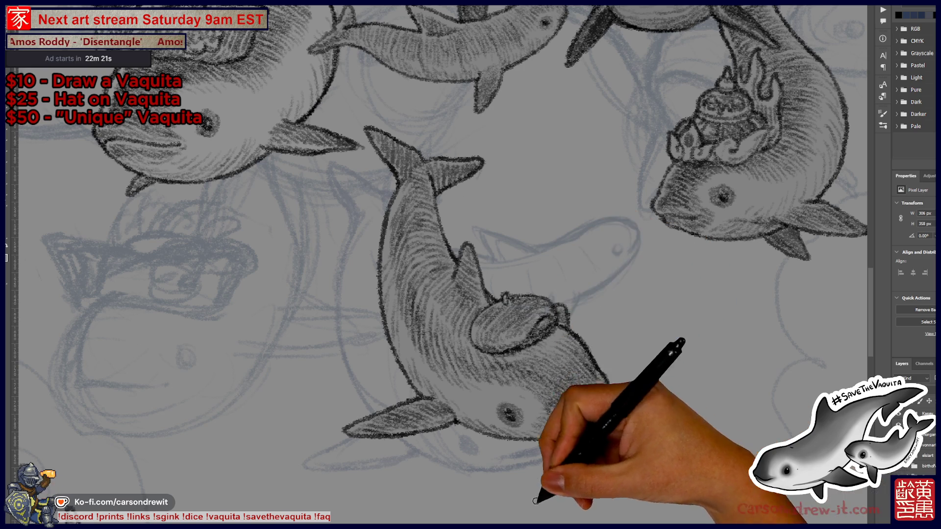
mouse_move(470, 335)
left_mouse_down()
mouse_move(478, 336)
mouse_move(487, 308)
left_mouse_up()
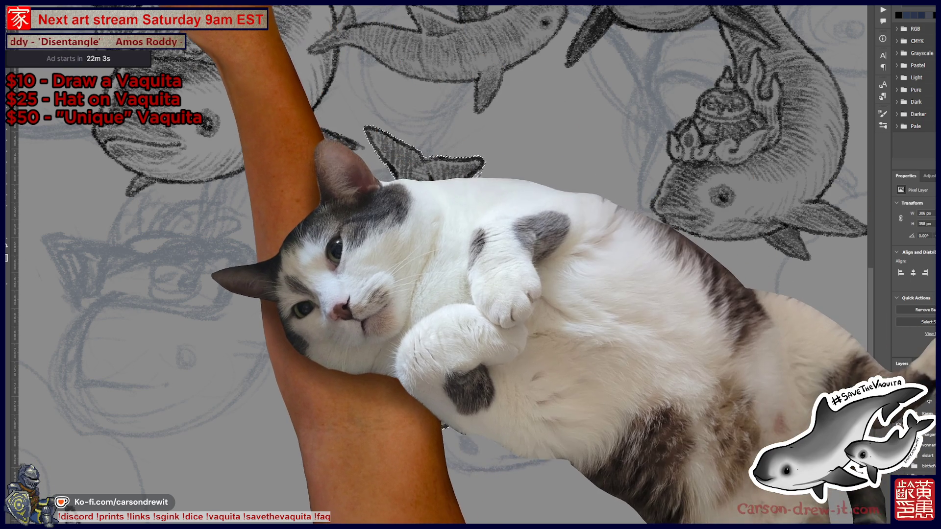
right_click(84, 7)
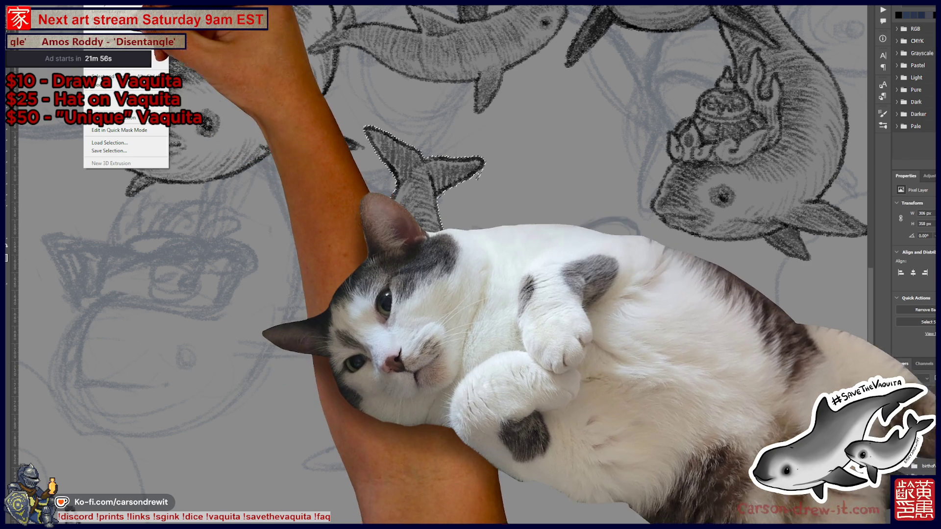
Contract the beret vaquita's outline selection by 2 px and mask its layer with it
mouse_move(147, 85)
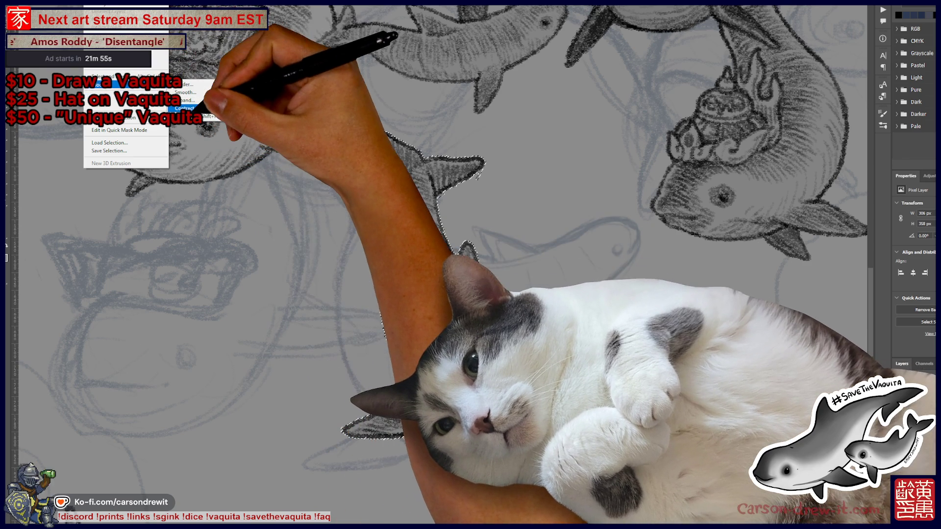
left_click(186, 109)
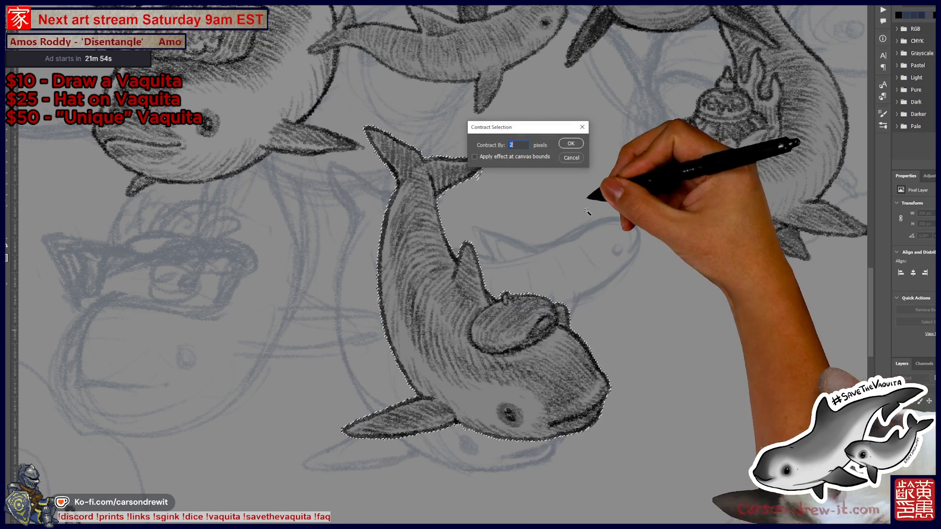
left_click(571, 143)
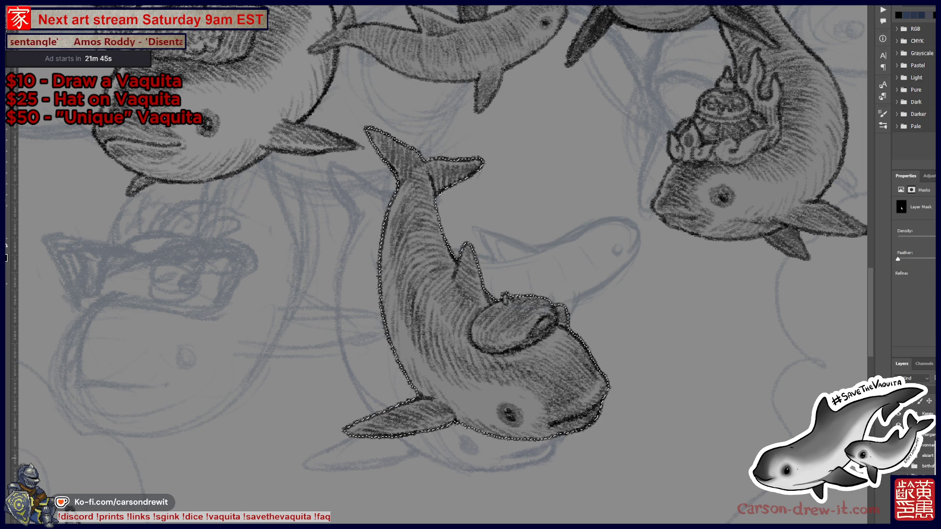
key("ctrl+d")
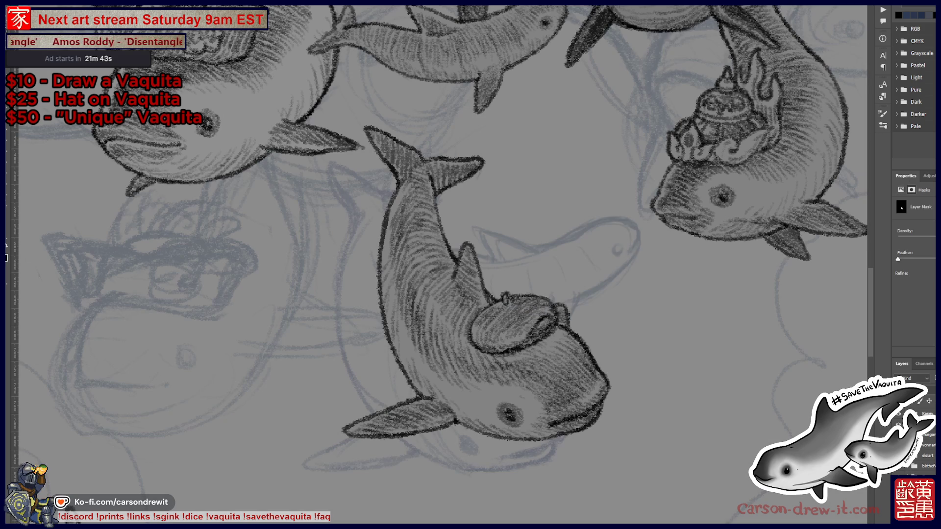
key("ctrl+2")
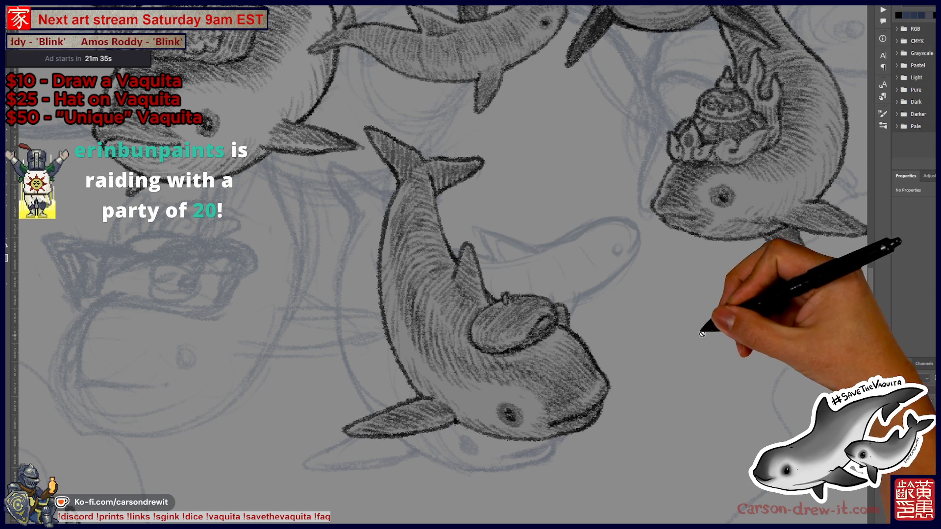
Zoom out and pan so the whole hatted vaquita crowd and coral reef are in view
scroll(578, 284, "down", 4)
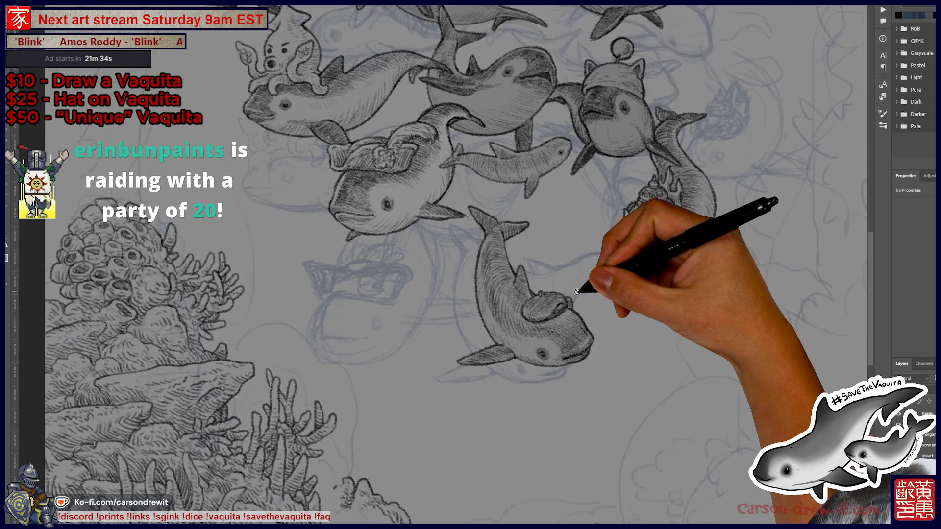
scroll(644, 340, "down", 5)
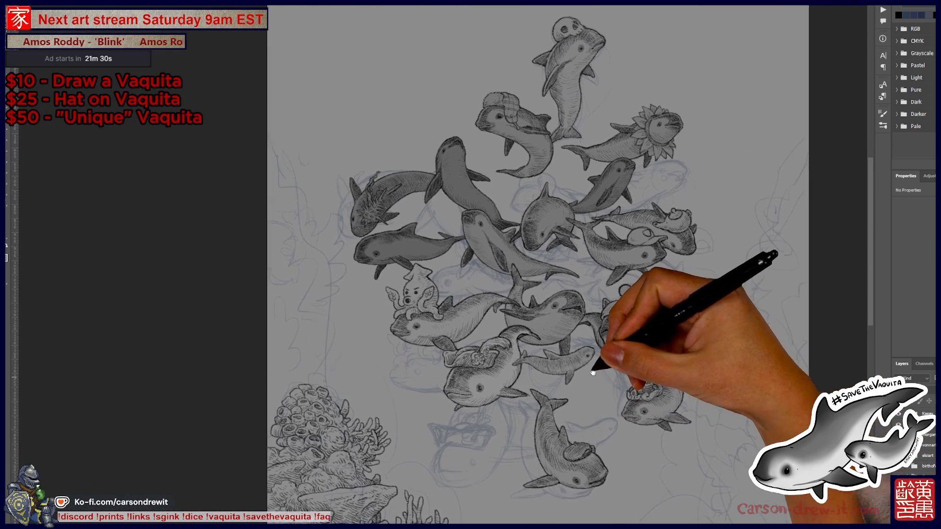
left_click_drag(599, 358, 560, 379)
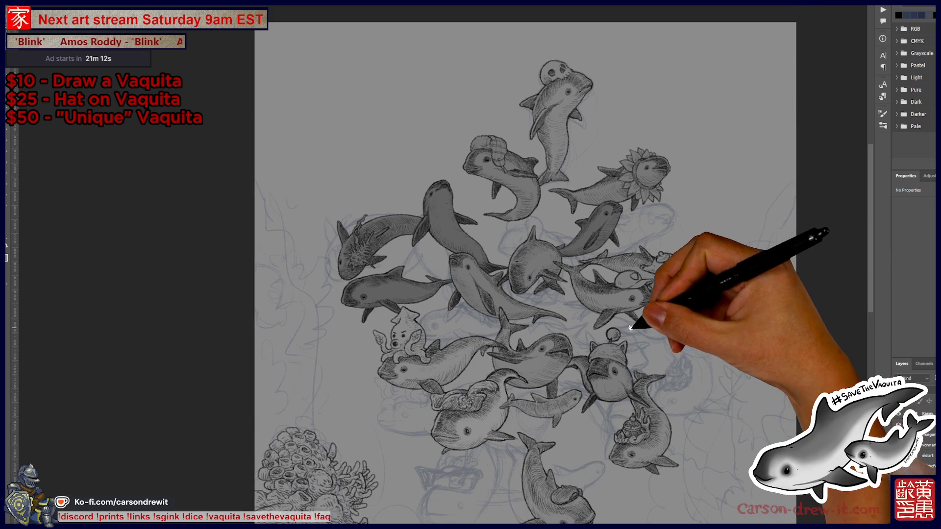
left_click_drag(624, 261, 593, 272)
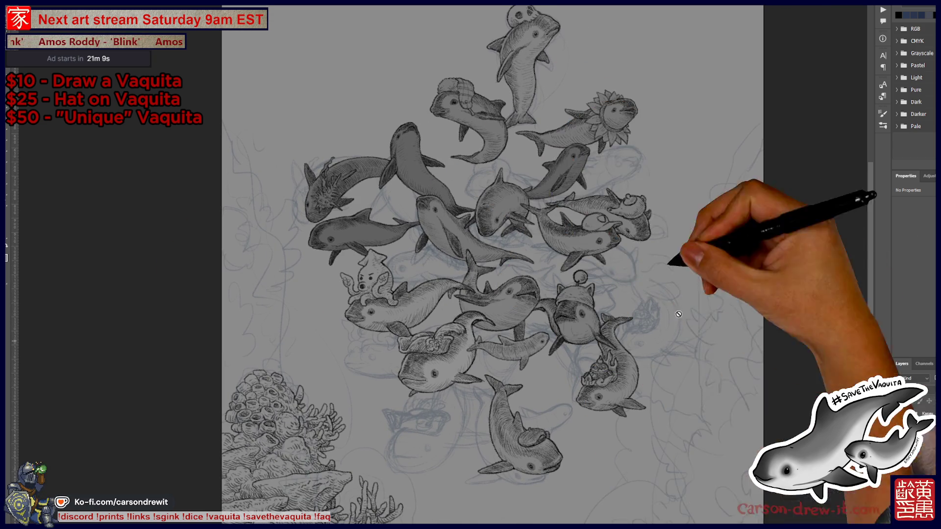
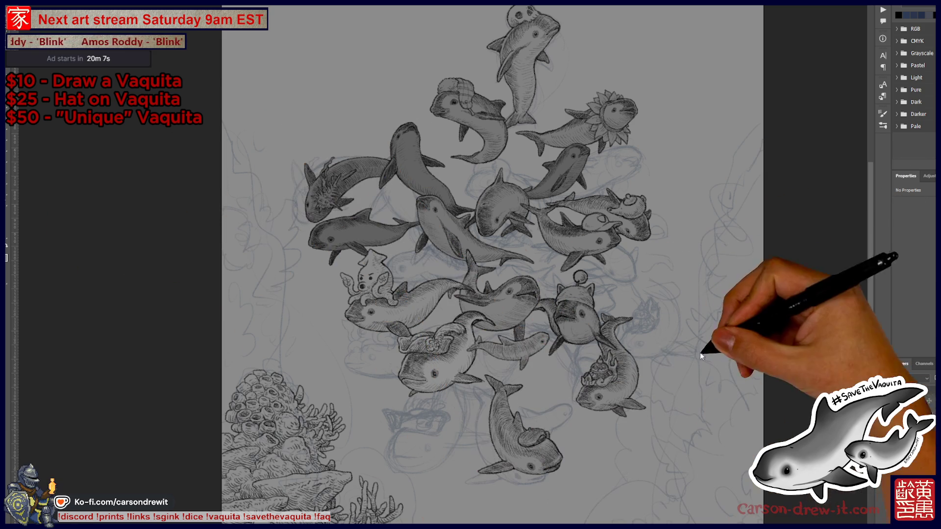
Pan the view onto the new vaquita's blue sketch right of the sunflower-hatted vaquita
scroll(500, 428, "up", 5)
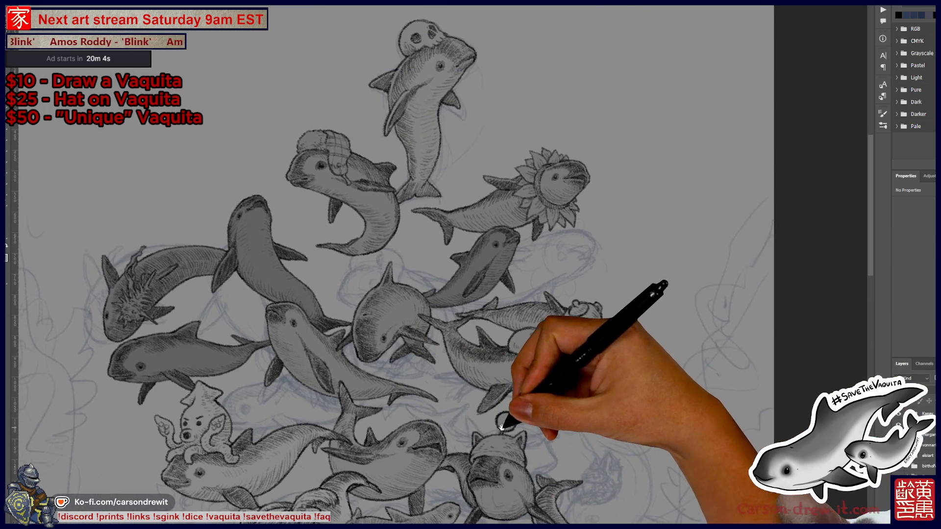
left_click_drag(500, 428, 522, 451)
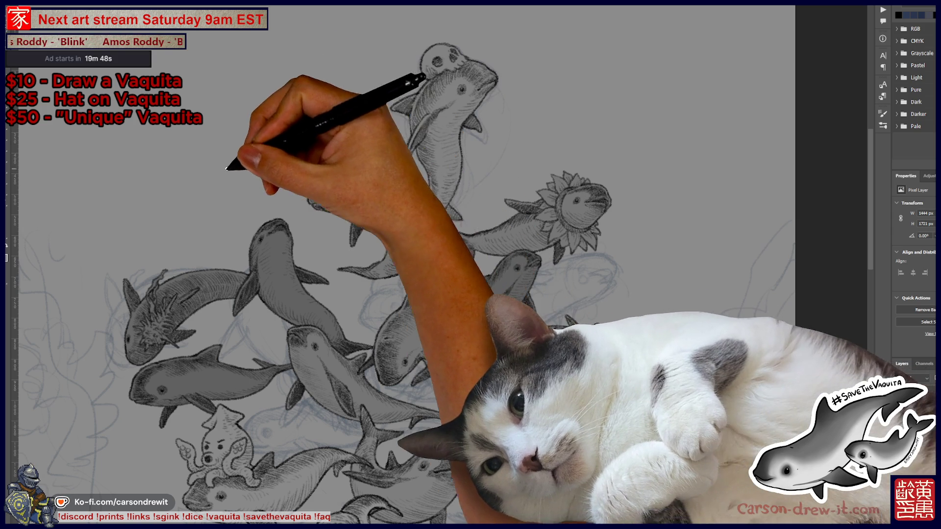
scroll(290, 253, "left", 3)
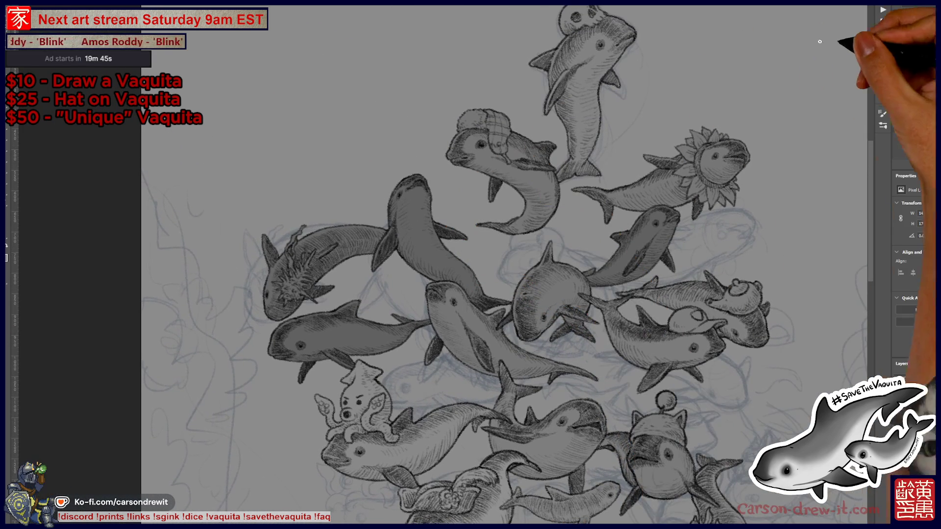
scroll(351, 71, "down", 5)
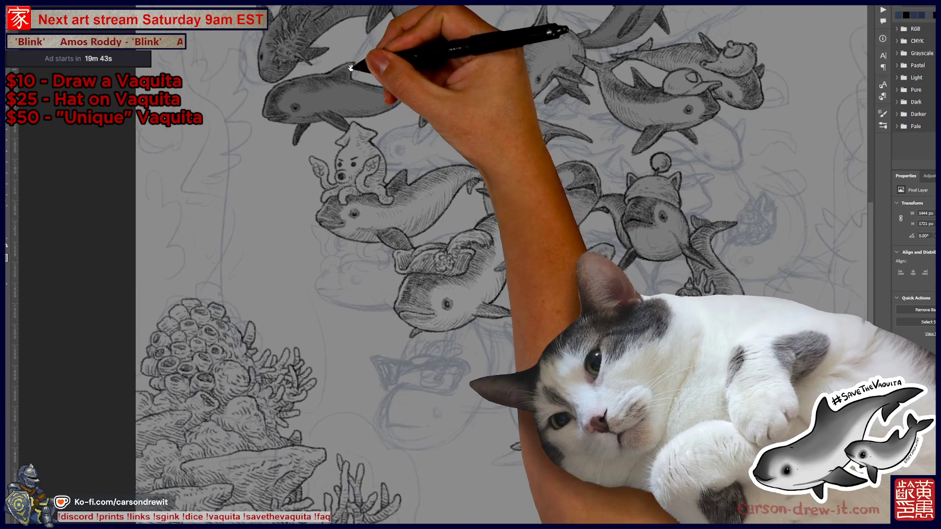
scroll(352, 71, "down", 3)
scroll(351, 71, "up", 6)
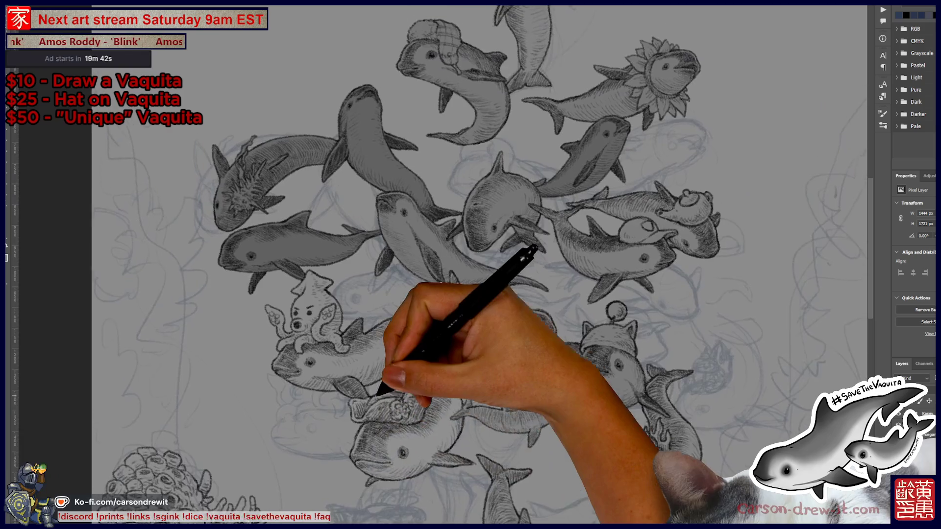
scroll(508, 211, "up", 3)
scroll(509, 211, "right", 3)
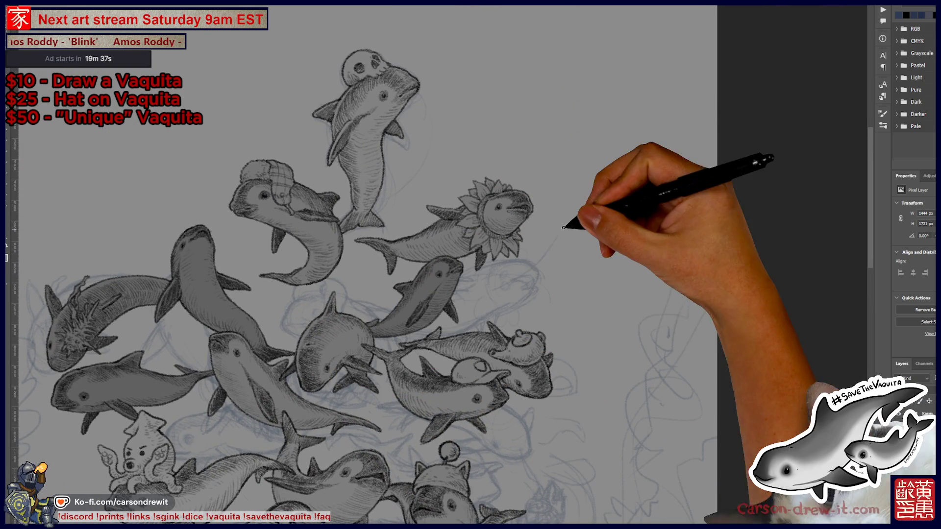
Pencil two strokes beside the blue sketch, then open the shared fire-aura vaquita picture full size
left_click_drag(504, 294, 574, 283)
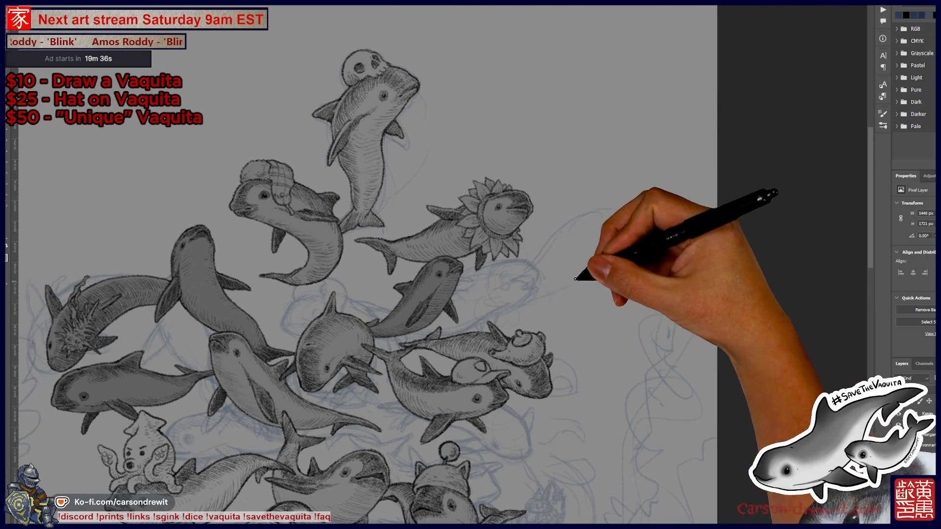
left_click_drag(604, 253, 561, 239)
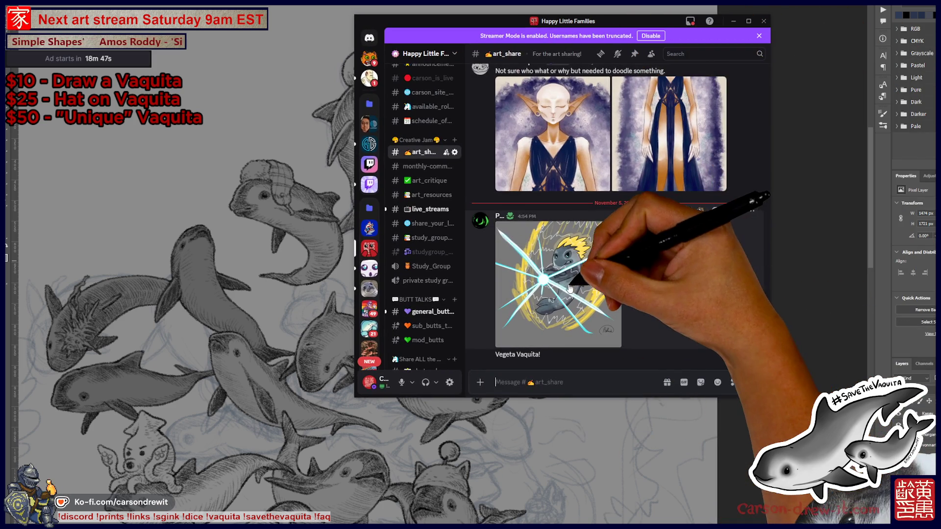
left_click(571, 294)
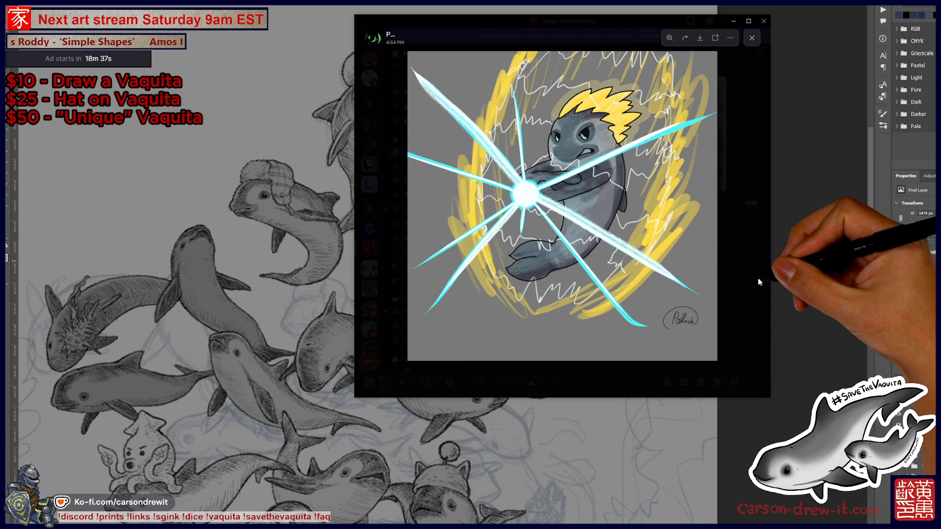
scroll(642, 230, "up", 5)
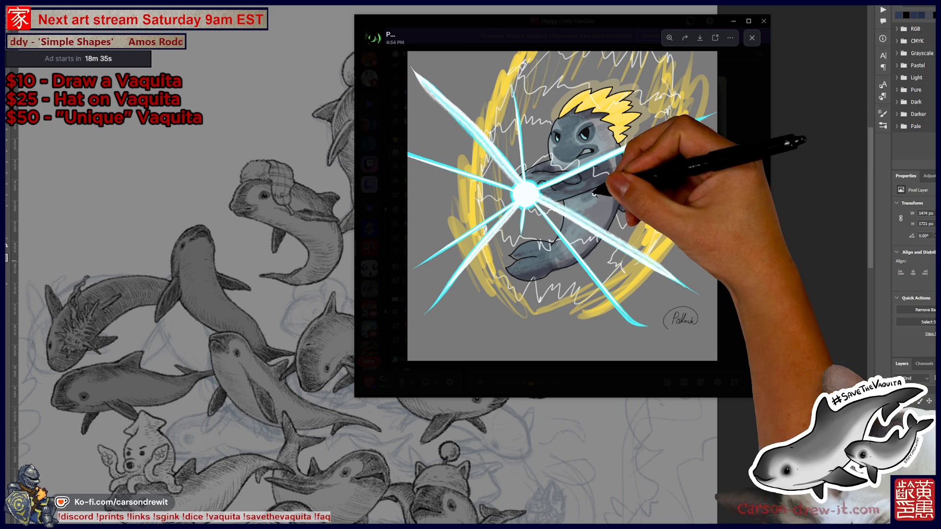
scroll(647, 199, "down", 5)
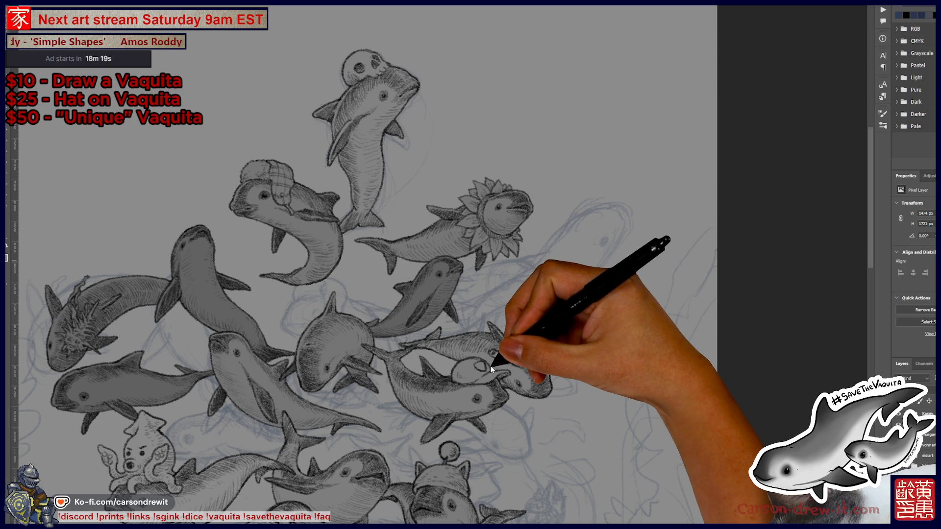
Center and zoom on the blue sketch, then ink dark lines on the head, including its right side
mouse_move(471, 321)
left_mouse_down()
mouse_move(528, 220)
mouse_move(529, 245)
left_mouse_up()
scroll(529, 245, "down", 1)
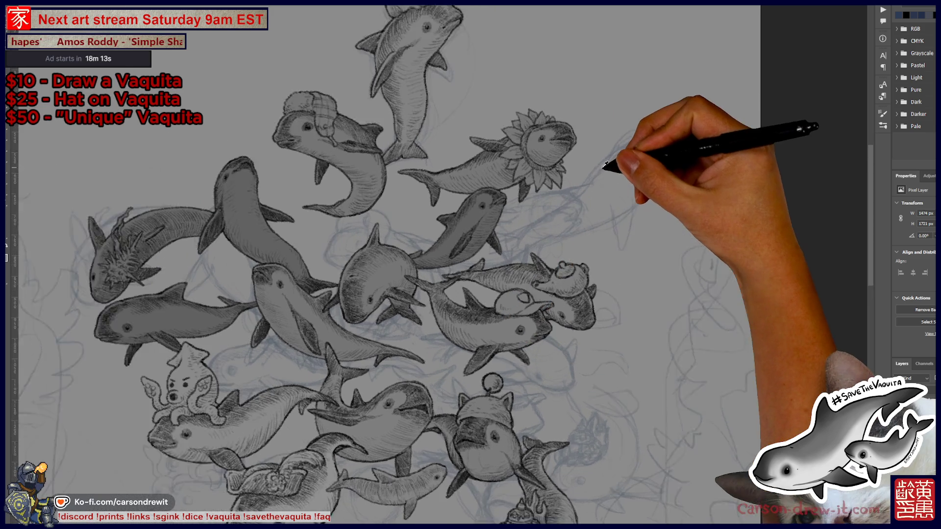
scroll(607, 201, "up", 2)
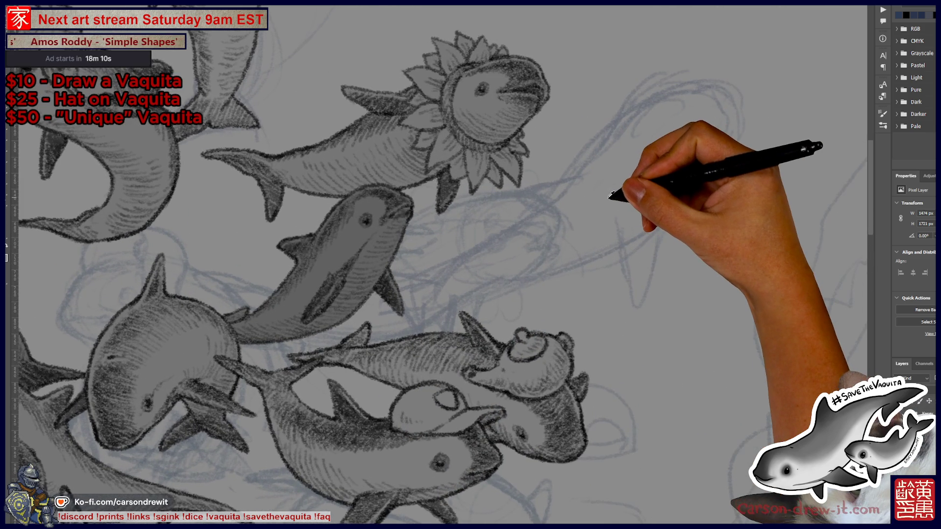
left_click_drag(611, 196, 554, 292)
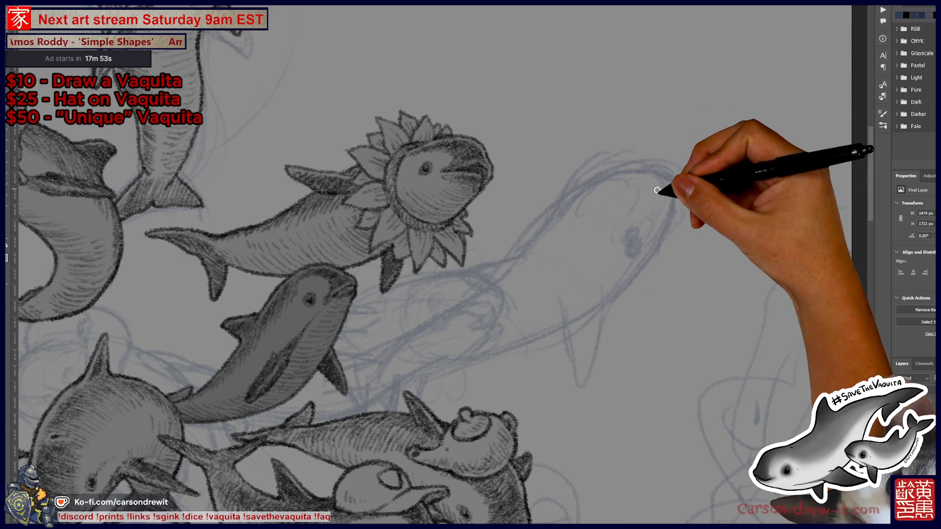
left_click_drag(629, 226, 636, 246)
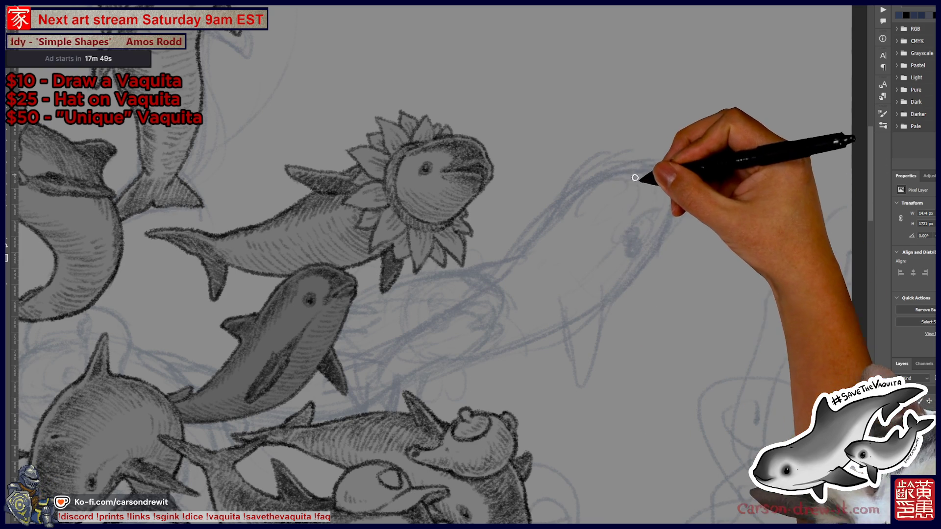
mouse_move(648, 179)
left_mouse_down()
mouse_move(668, 178)
mouse_move(676, 216)
mouse_move(662, 242)
left_mouse_up()
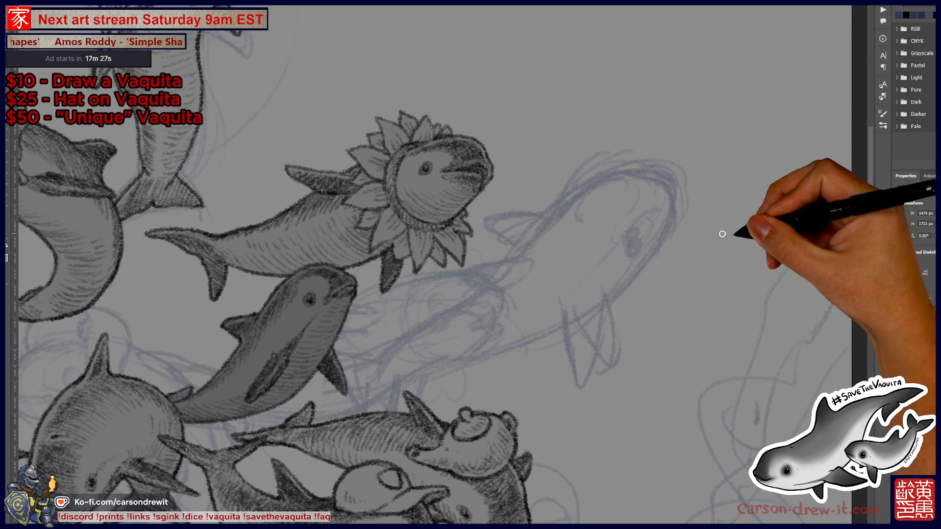
scroll(628, 303, "down", 1)
scroll(601, 291, "down", 2)
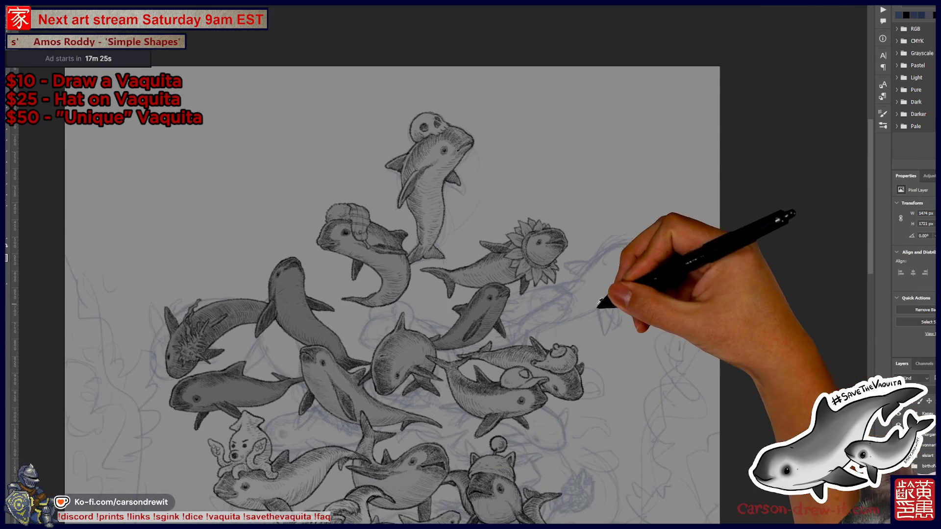
Ink a dark stroke near the head and a pointed stroke at the rear of the back
scroll(613, 323, "down", 1)
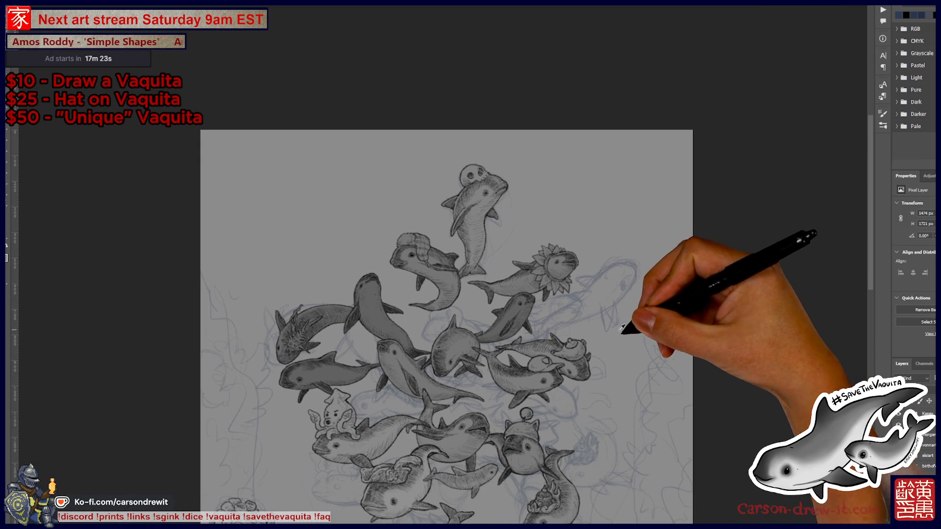
scroll(627, 303, "up", 5)
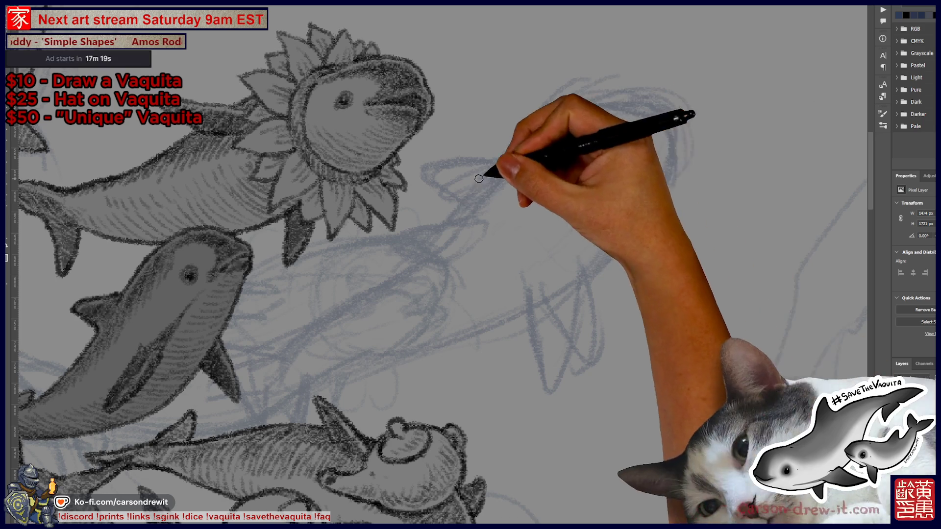
left_click_drag(594, 265, 692, 94)
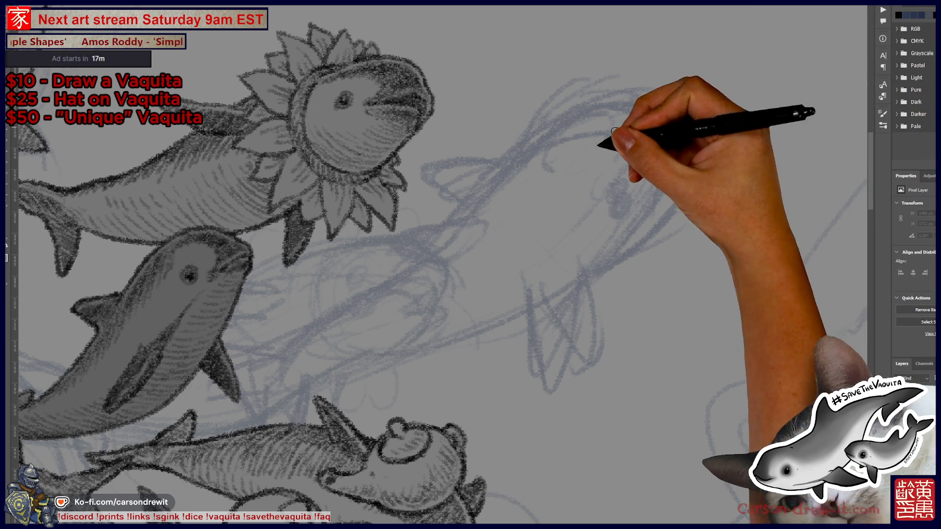
mouse_move(473, 202)
left_mouse_down()
mouse_move(430, 168)
mouse_move(630, 130)
left_mouse_up()
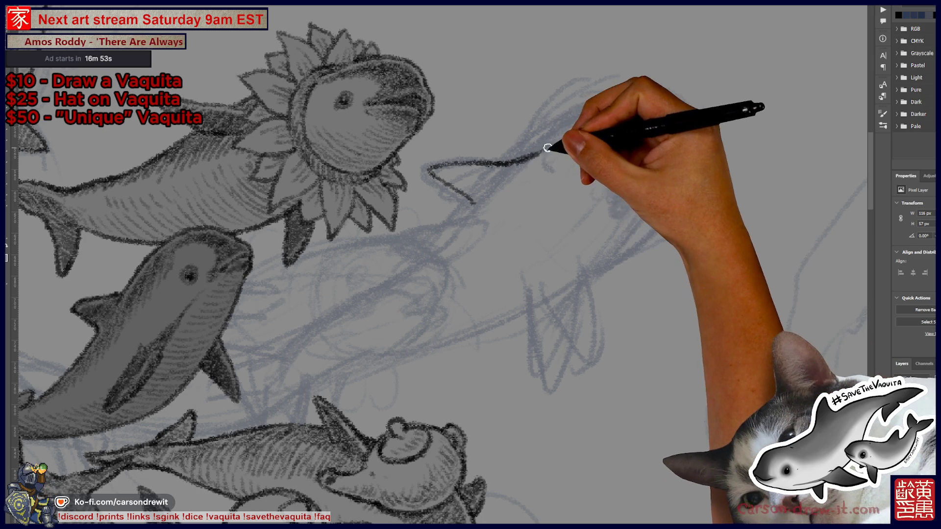
Extend the back line, then ink the chin, jaw and mouth line up to the snout tip
mouse_move(557, 145)
left_mouse_down()
mouse_move(613, 131)
mouse_move(685, 157)
mouse_move(687, 172)
left_mouse_up()
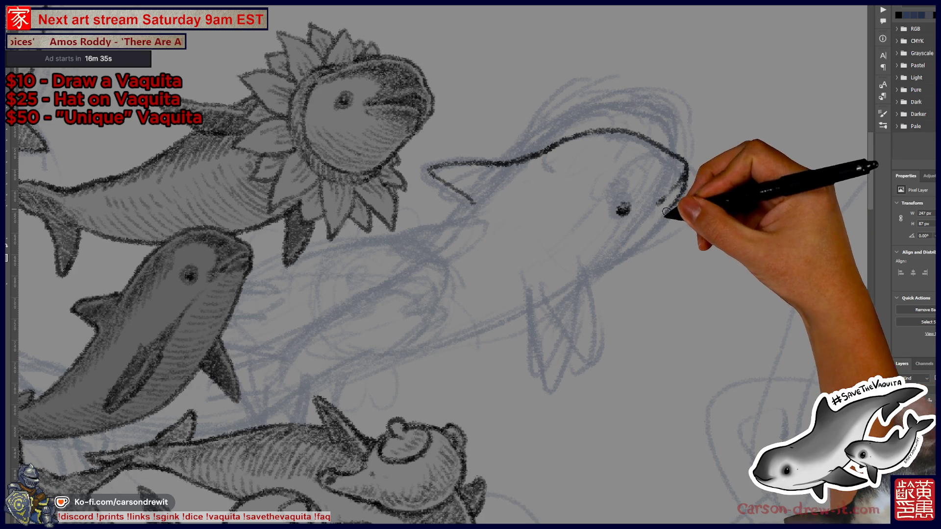
mouse_move(588, 282)
left_mouse_down()
mouse_move(630, 256)
mouse_move(681, 199)
left_mouse_up()
key("ctrl+z")
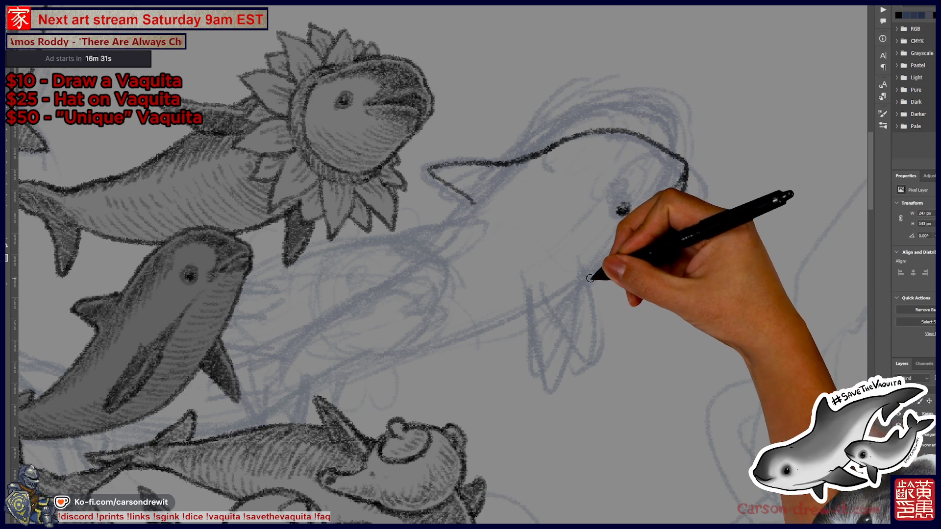
left_click_drag(586, 280, 643, 232)
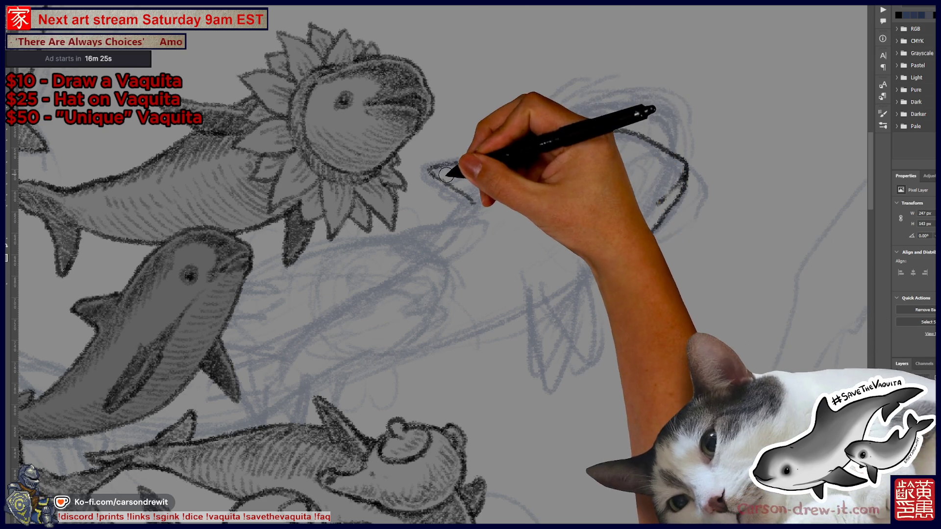
left_click(623, 209)
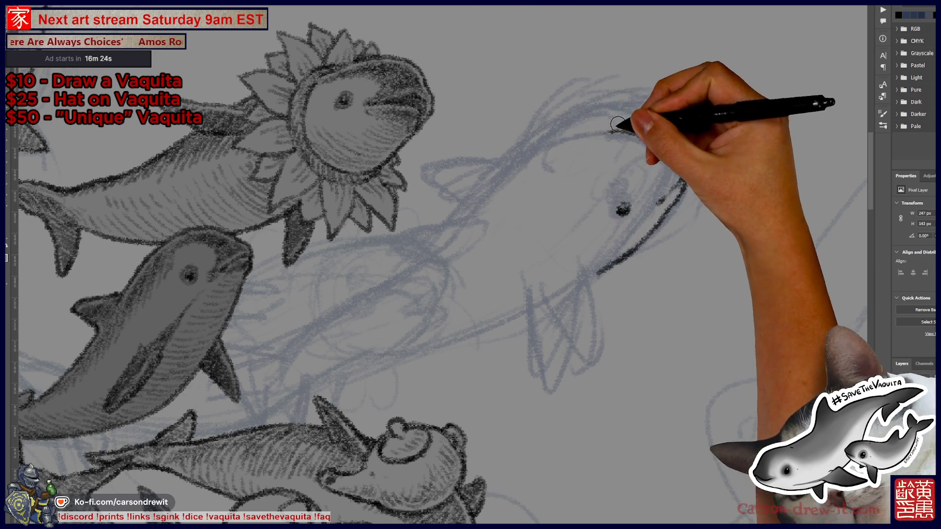
left_click_drag(684, 177, 642, 240)
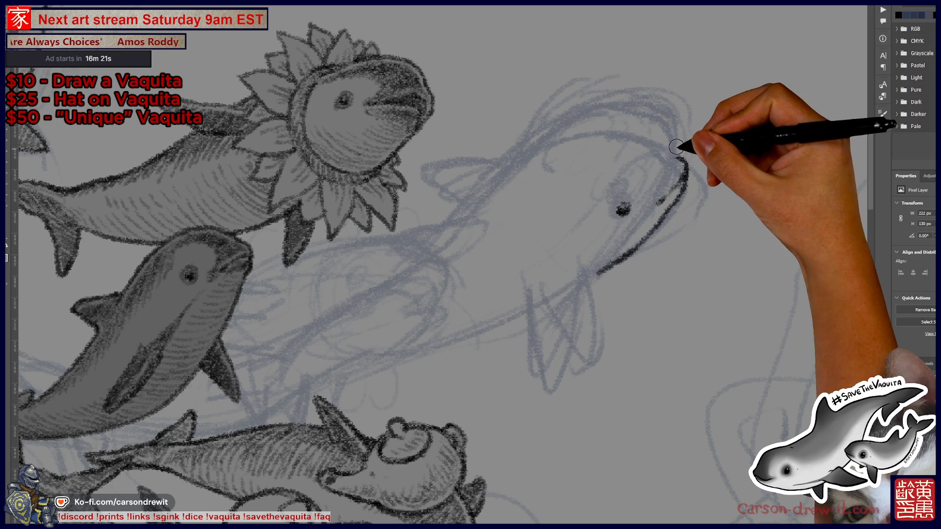
mouse_move(647, 135)
left_mouse_down()
mouse_move(656, 149)
mouse_move(569, 157)
left_mouse_up()
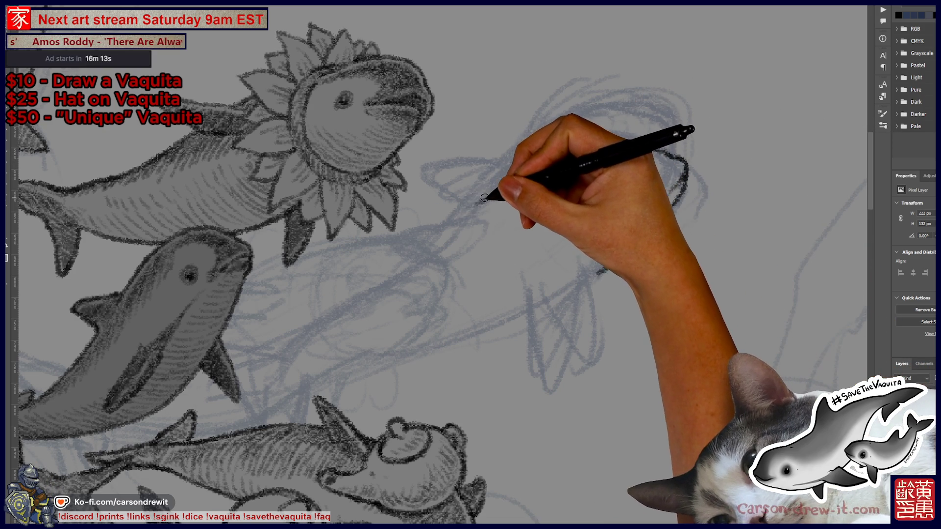
Darken the top of the head and lengthen the head and lower jaw lines, undoing stray strokes
mouse_move(488, 198)
left_mouse_down()
mouse_move(435, 212)
mouse_move(430, 204)
mouse_move(493, 200)
left_mouse_up()
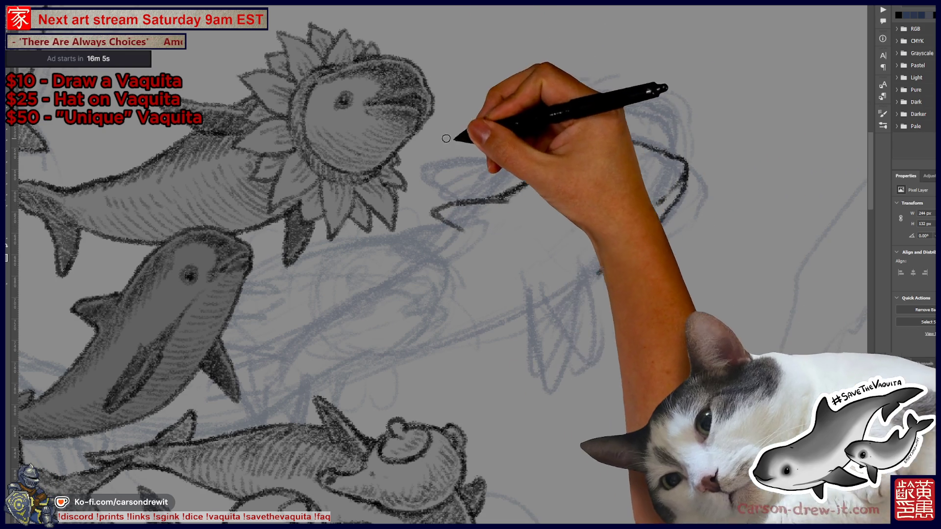
left_click(622, 210)
left_click_drag(640, 244, 662, 219)
mouse_move(534, 176)
left_mouse_down()
mouse_move(568, 145)
mouse_move(679, 201)
left_mouse_up()
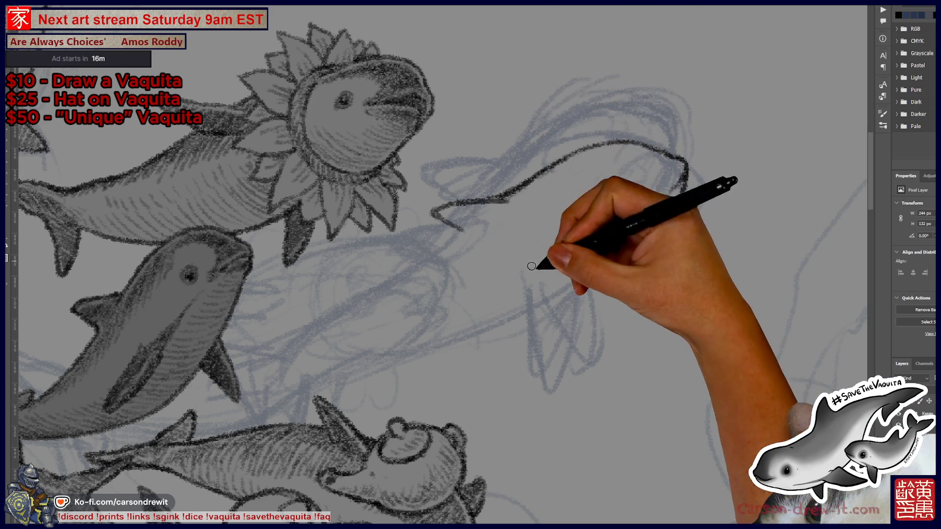
left_click_drag(565, 310, 564, 340)
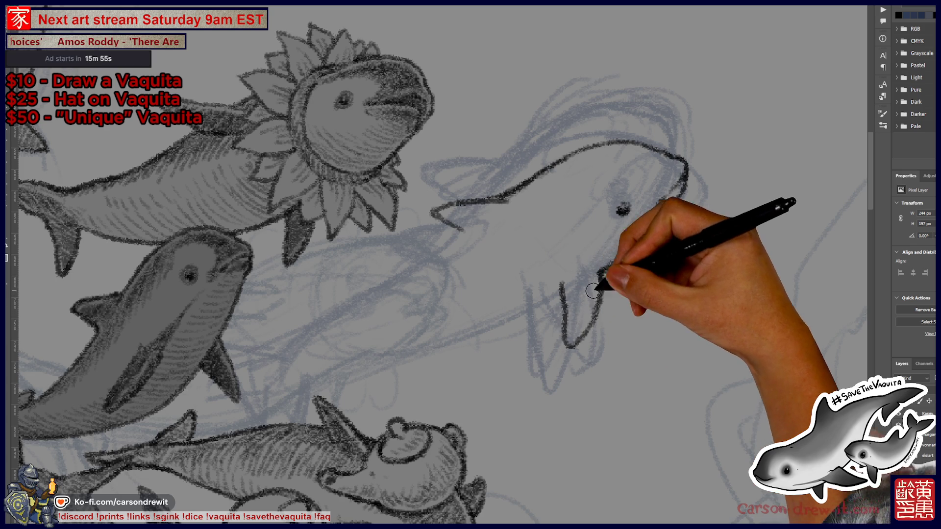
left_click_drag(592, 294, 667, 263)
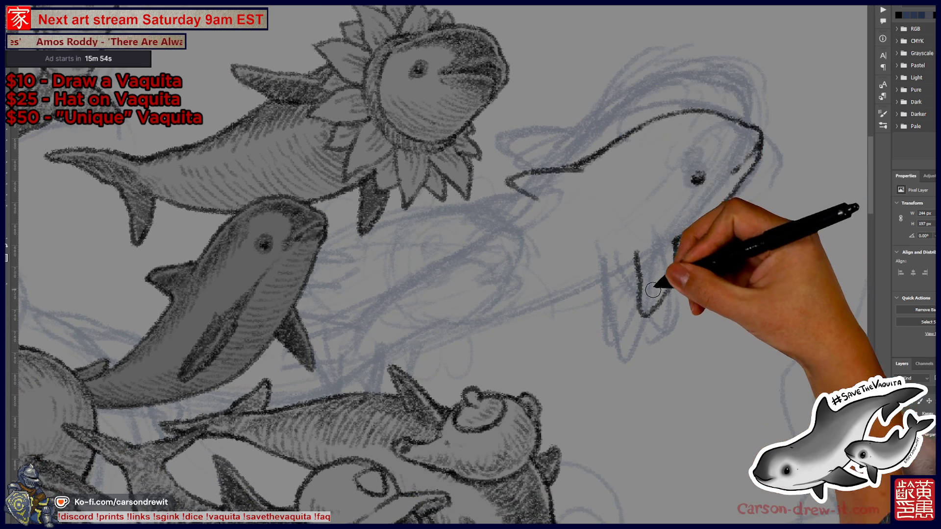
key("ctrl+z")
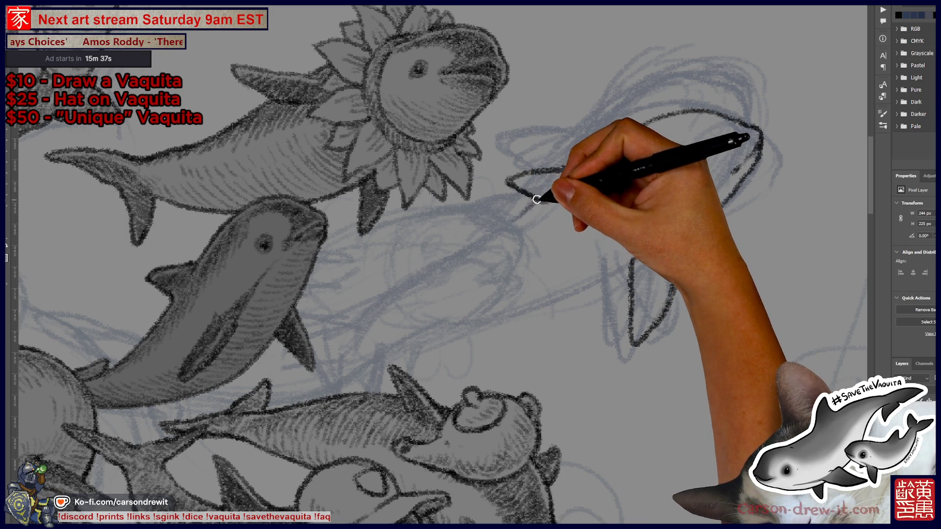
mouse_move(508, 229)
left_mouse_down()
mouse_move(536, 204)
mouse_move(405, 315)
mouse_move(476, 249)
left_mouse_up()
key("ctrl+z")
Outline the head top, lower body line with flipper, belly line and forehead down to the snout
mouse_move(388, 337)
left_mouse_down()
mouse_move(426, 273)
mouse_move(519, 215)
left_mouse_up()
mouse_move(510, 177)
left_mouse_down()
mouse_move(609, 152)
mouse_move(545, 202)
left_mouse_up()
mouse_move(430, 347)
left_mouse_down()
mouse_move(542, 294)
mouse_move(556, 300)
mouse_move(624, 272)
left_mouse_up()
key("ctrl+z")
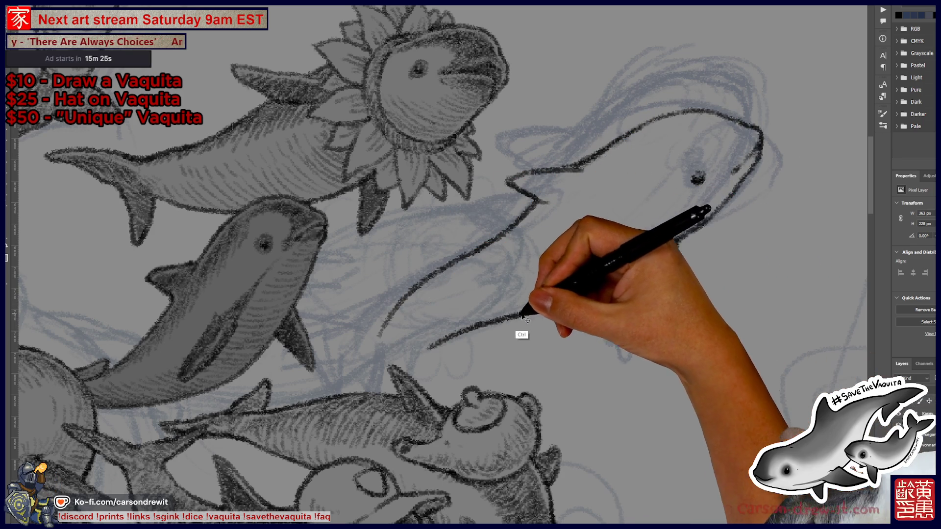
left_click_drag(421, 349, 630, 270)
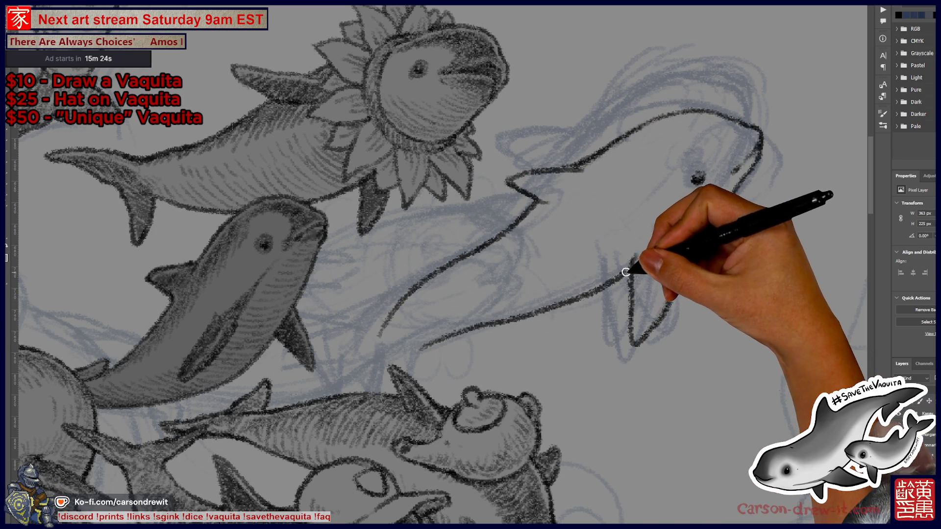
left_click_drag(676, 242, 740, 177)
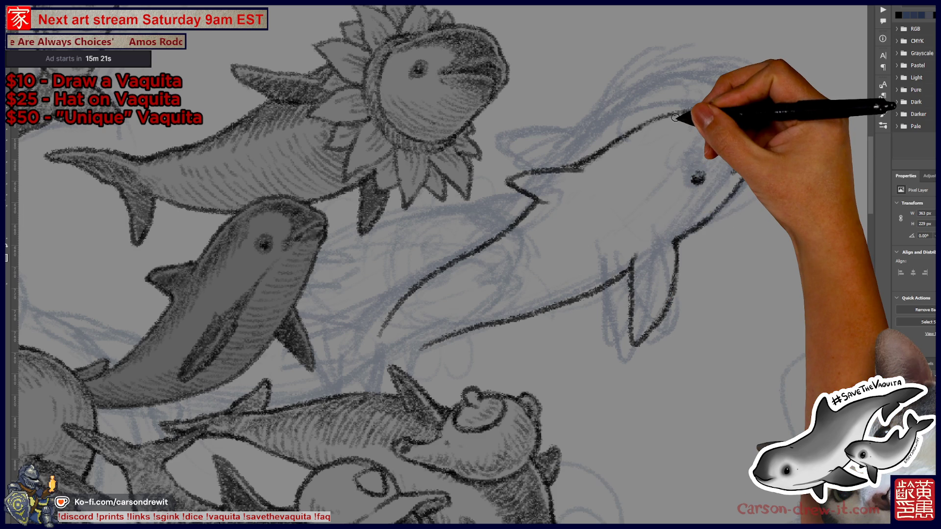
left_click_drag(675, 117, 738, 171)
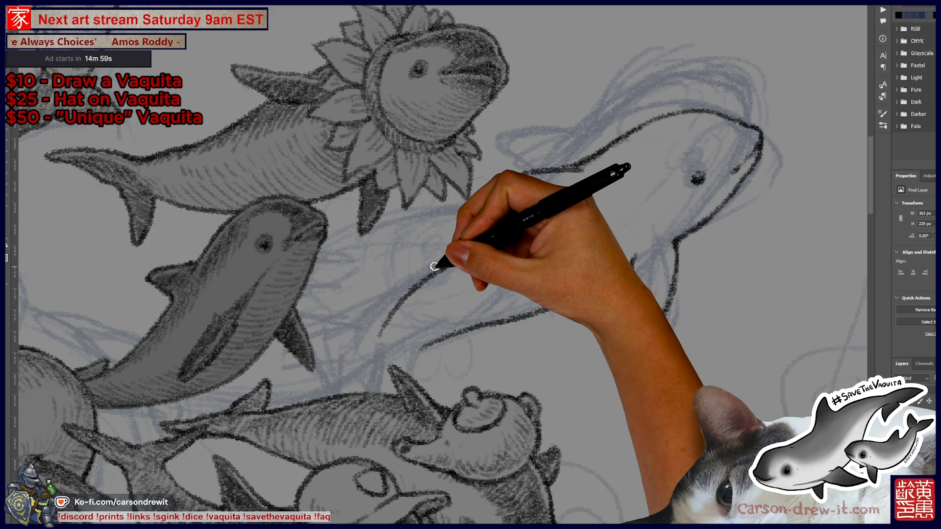
Outline the fin notch and tail flukes, retrying the tail strokes below the middle vaquita
left_click_drag(507, 179, 544, 201)
left_click_drag(554, 306, 637, 345)
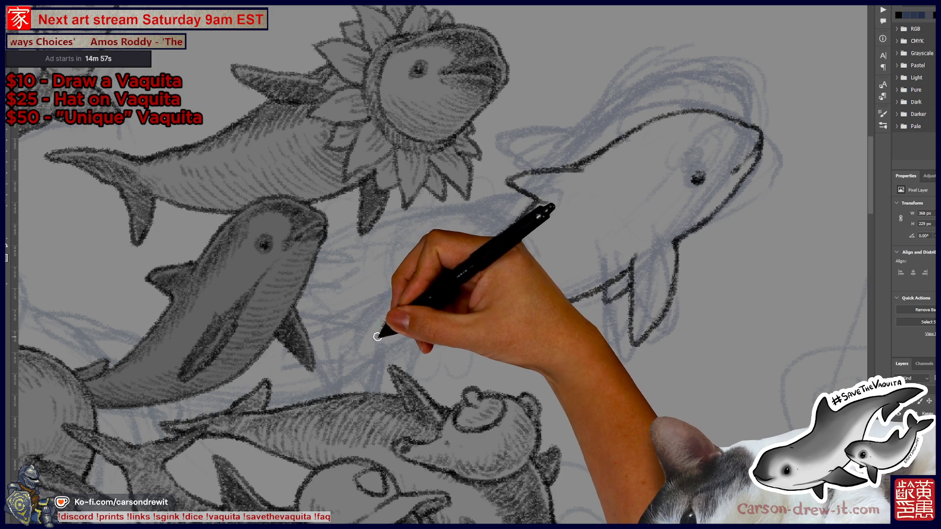
left_click_drag(377, 336, 329, 365)
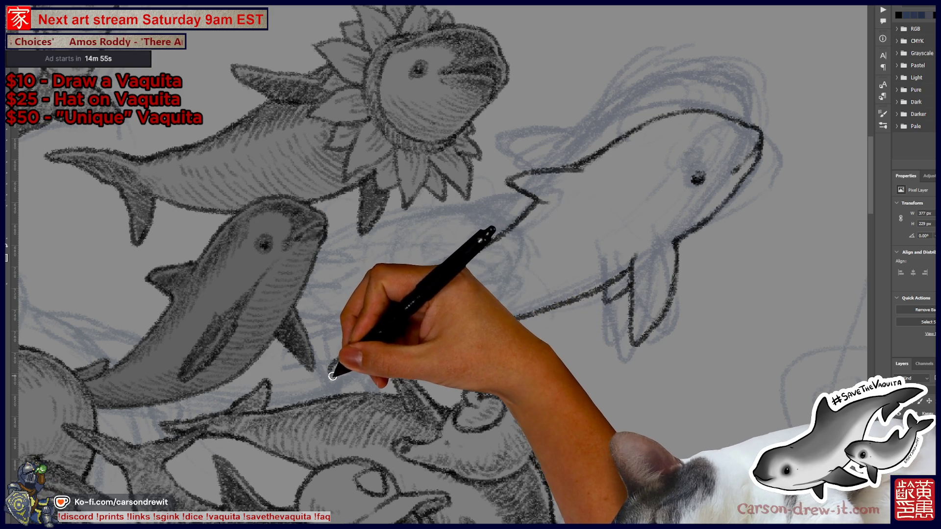
key("ctrl+z")
mouse_move(379, 331)
left_mouse_down()
mouse_move(336, 367)
mouse_move(343, 349)
mouse_move(359, 381)
left_mouse_up()
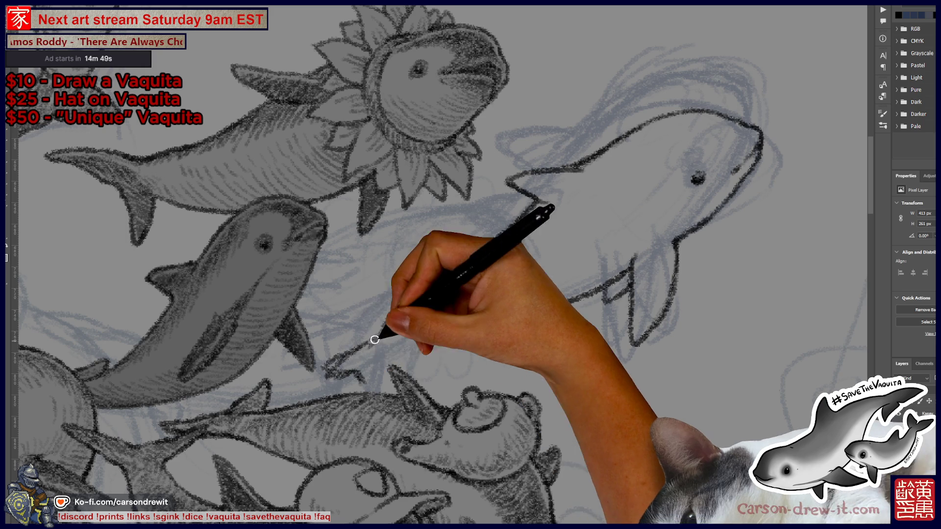
left_click_drag(369, 359, 387, 392)
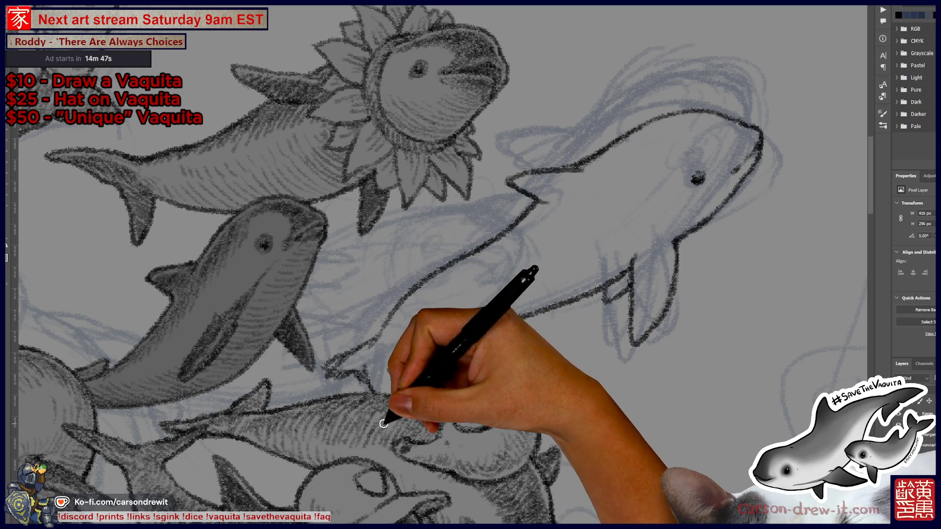
key("ctrl+z")
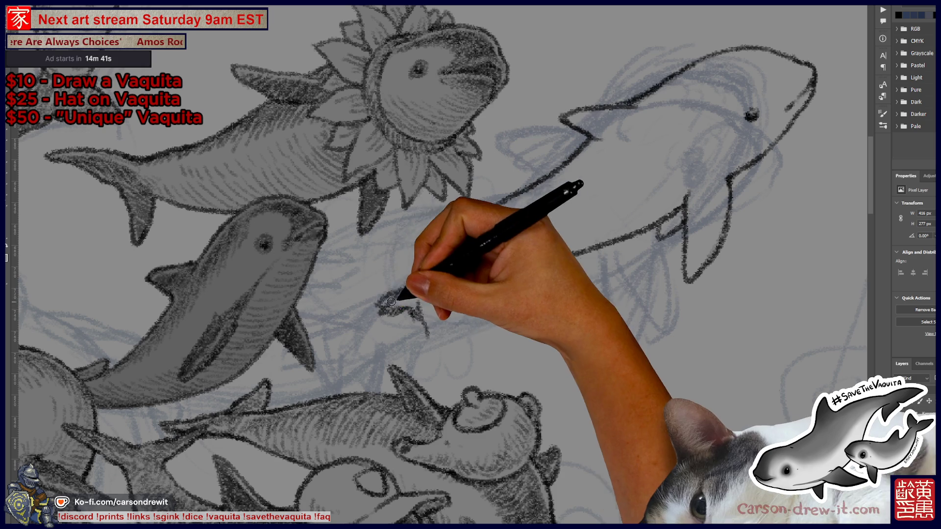
Add small strokes near the tail and fin and extend the fin's leading edge up-right
mouse_move(418, 332)
left_mouse_down()
mouse_move(356, 320)
mouse_move(445, 315)
left_mouse_up()
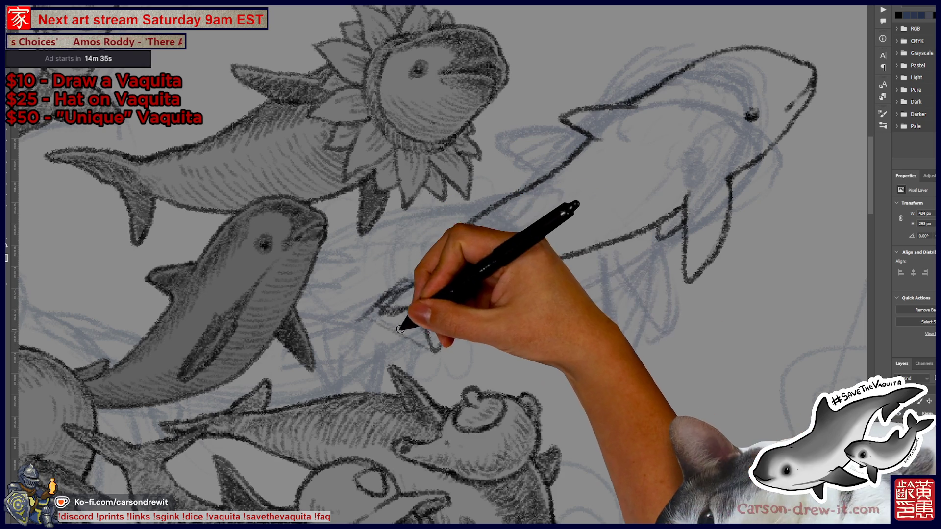
mouse_move(390, 323)
left_mouse_down()
mouse_move(362, 311)
mouse_move(383, 301)
left_mouse_up()
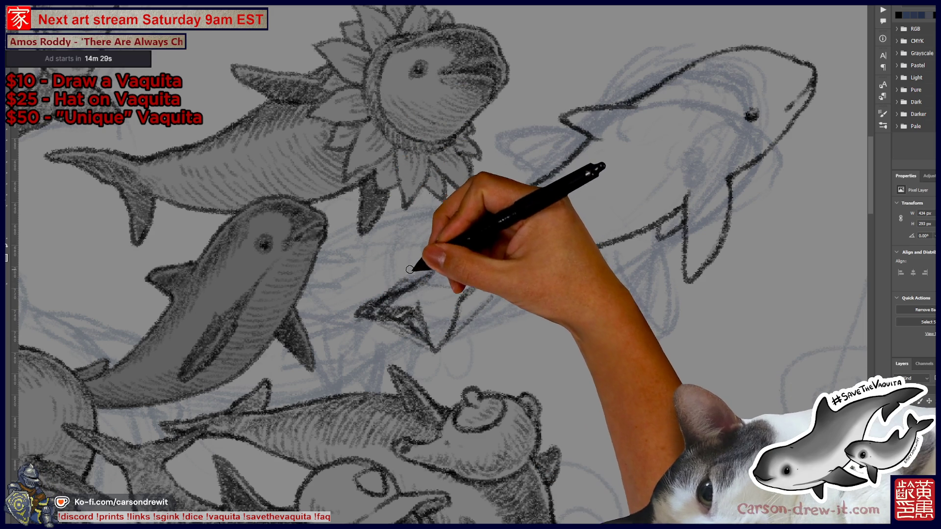
left_click_drag(420, 269, 438, 249)
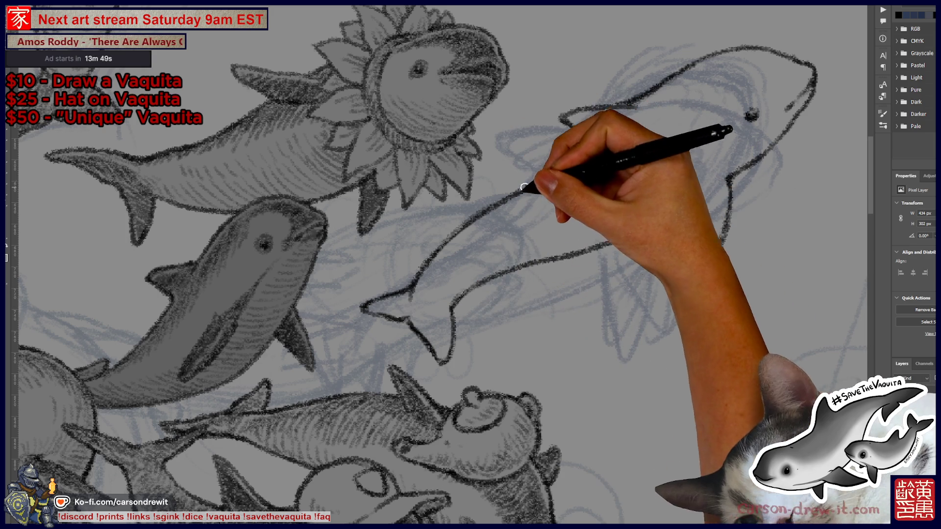
Darken the flipper shading and enlarge the eye, then remove the dorsal fin's upper outline
scroll(490, 122, "right", 5)
scroll(491, 122, "up", 3)
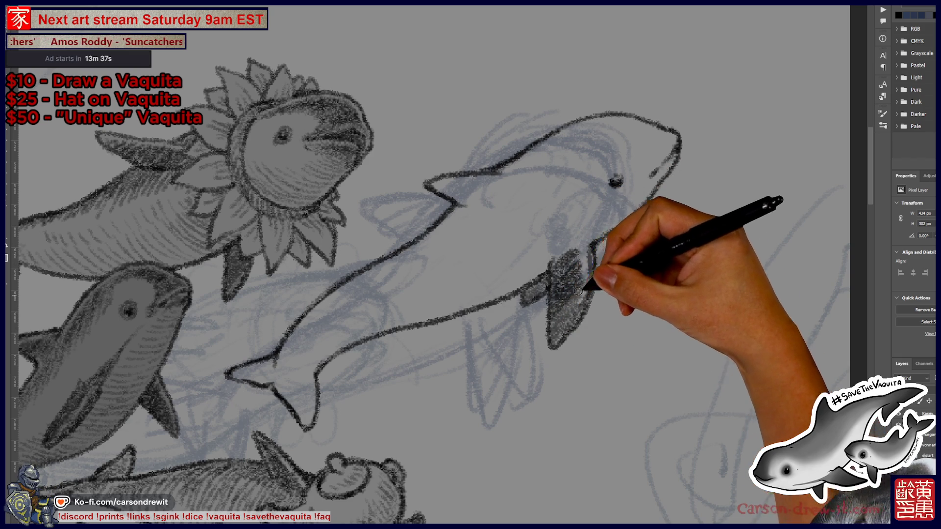
left_click_drag(567, 317, 576, 267)
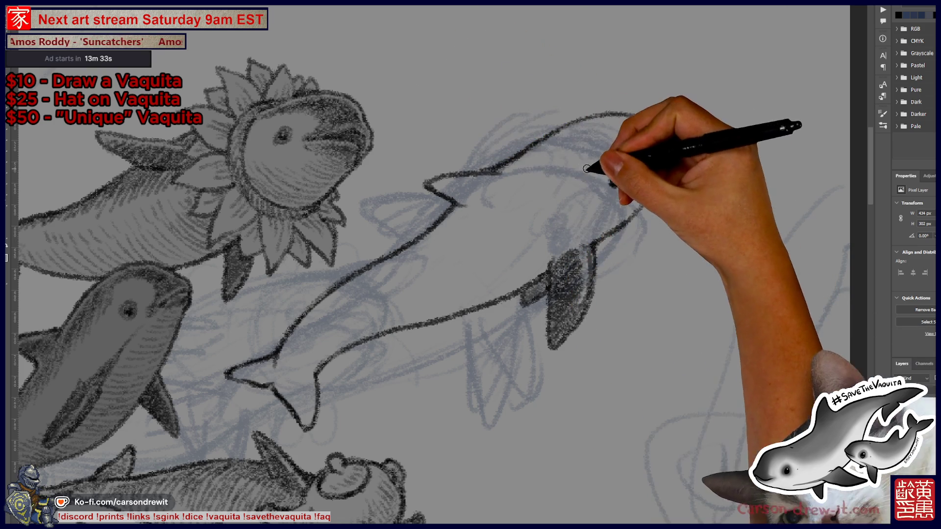
mouse_move(606, 171)
left_mouse_down()
mouse_move(624, 190)
mouse_move(609, 179)
mouse_move(621, 173)
mouse_move(604, 185)
mouse_move(606, 175)
mouse_move(607, 187)
left_mouse_up()
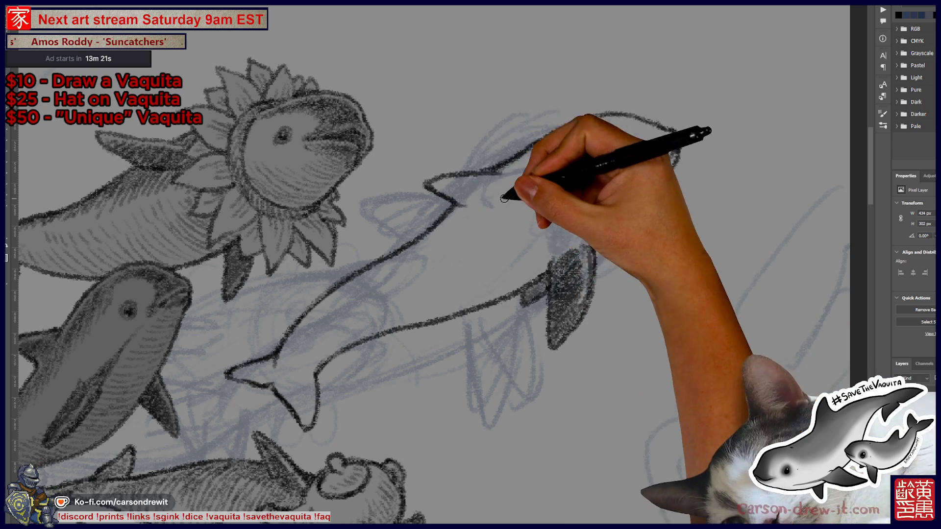
key("ctrl+z")
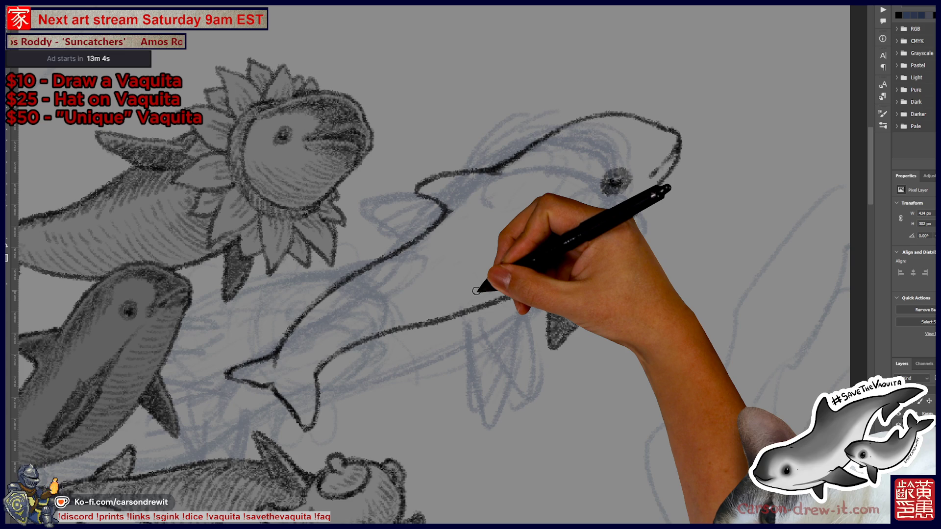
Redraw the back line through the fin, add the eye dot and extend the head and upper back lines
left_click_drag(520, 301, 630, 221)
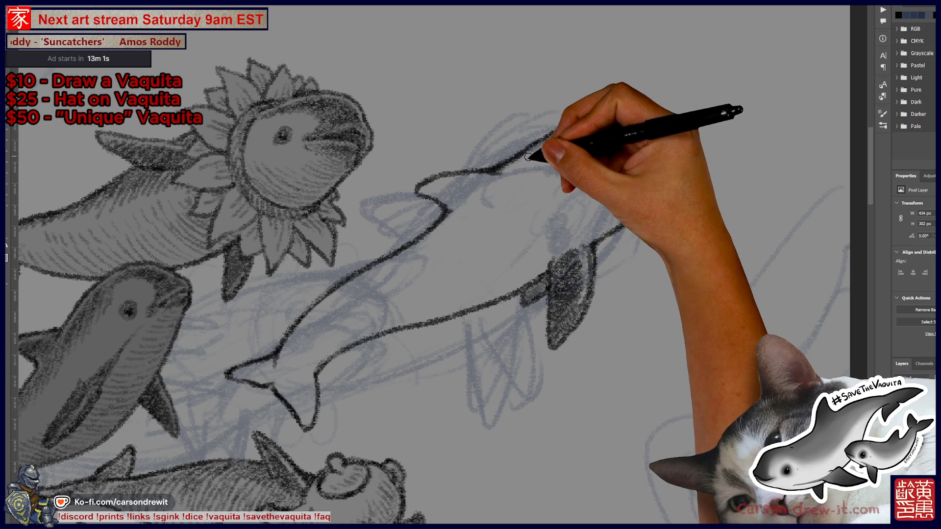
left_click_drag(610, 179, 618, 185)
left_click_drag(630, 222, 657, 188)
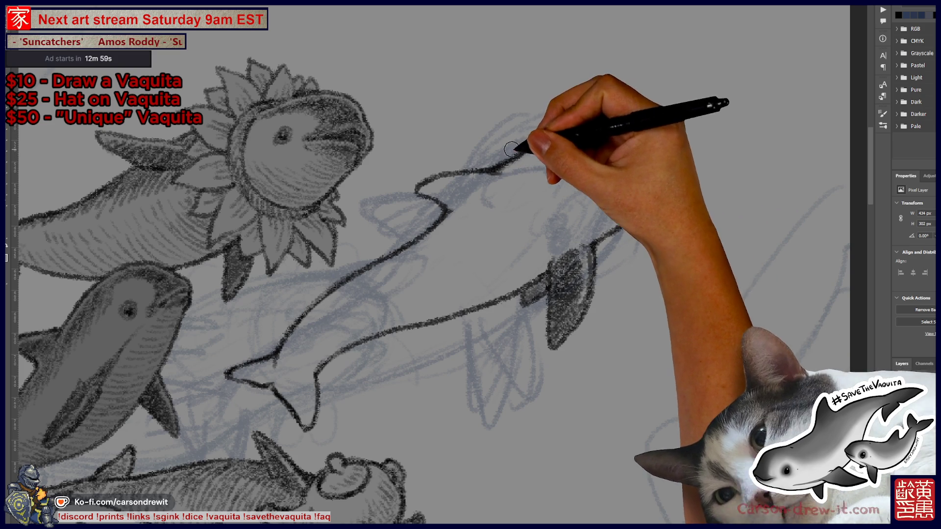
left_click_drag(532, 148, 567, 128)
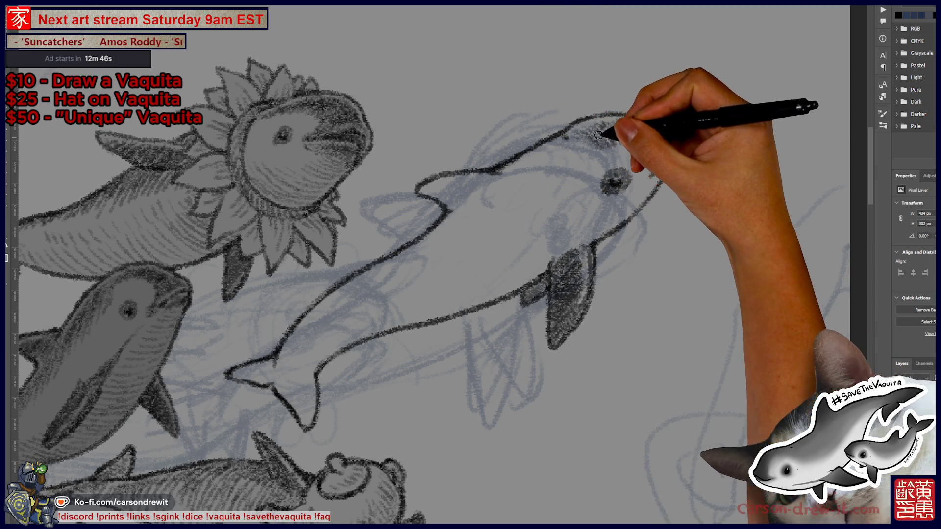
Shade around the snout tip and hatch dense graphite along the vaquita's back
left_click_drag(634, 132, 651, 138)
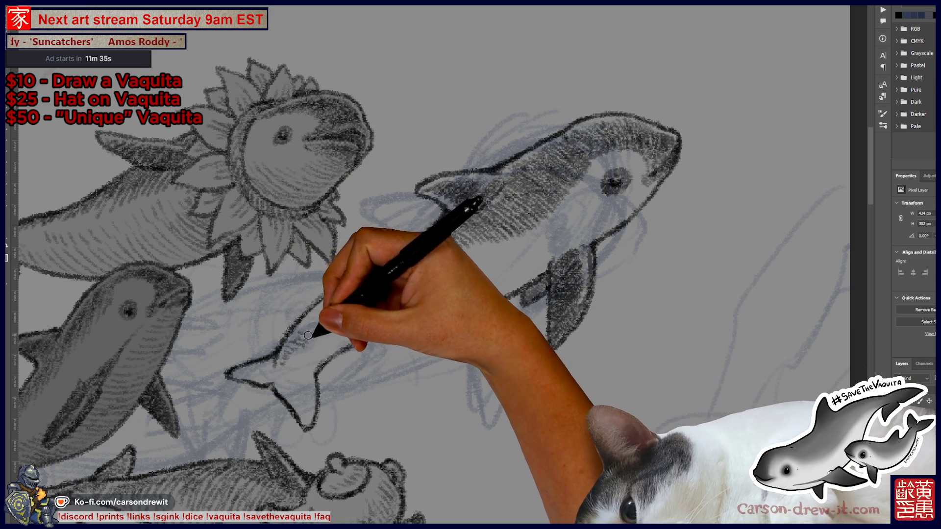
mouse_move(312, 326)
left_mouse_down()
mouse_move(351, 284)
mouse_move(364, 297)
mouse_move(385, 281)
mouse_move(374, 269)
mouse_move(409, 276)
mouse_move(435, 245)
mouse_move(529, 225)
mouse_move(417, 277)
mouse_move(414, 269)
mouse_move(500, 257)
mouse_move(510, 206)
mouse_move(521, 247)
mouse_move(542, 199)
left_mouse_up()
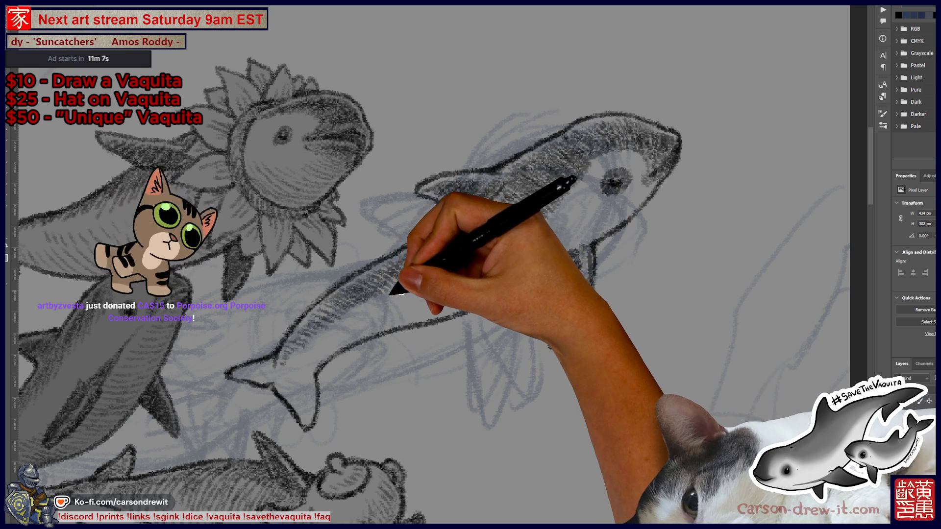
Hatch shading across the body from tail toward head and shade the head near the eye
mouse_move(382, 297)
left_mouse_down()
mouse_move(420, 277)
mouse_move(433, 286)
mouse_move(441, 265)
mouse_move(441, 273)
mouse_move(431, 265)
mouse_move(474, 277)
mouse_move(470, 231)
mouse_move(487, 252)
mouse_move(531, 223)
left_mouse_up()
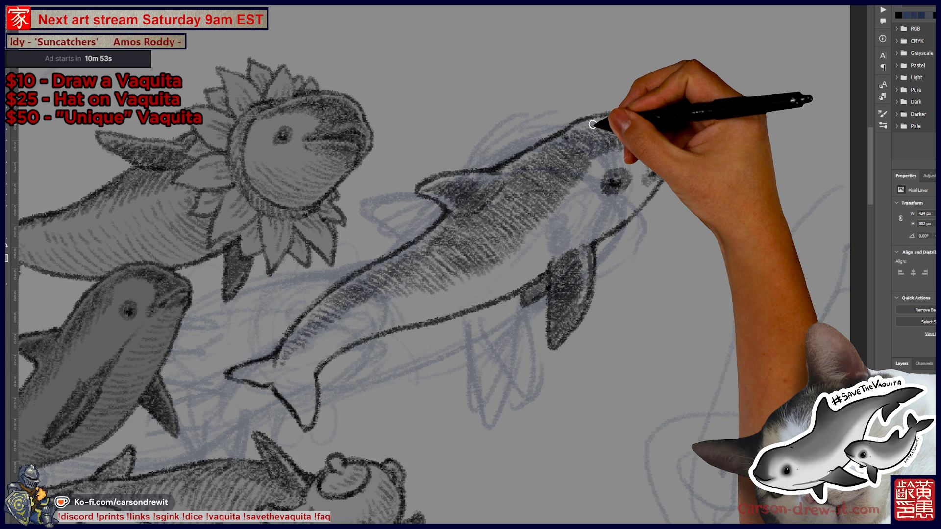
mouse_move(304, 352)
left_mouse_down()
mouse_move(311, 336)
mouse_move(342, 325)
mouse_move(345, 311)
mouse_move(370, 311)
mouse_move(374, 295)
mouse_move(402, 300)
mouse_move(431, 290)
mouse_move(505, 191)
left_mouse_up()
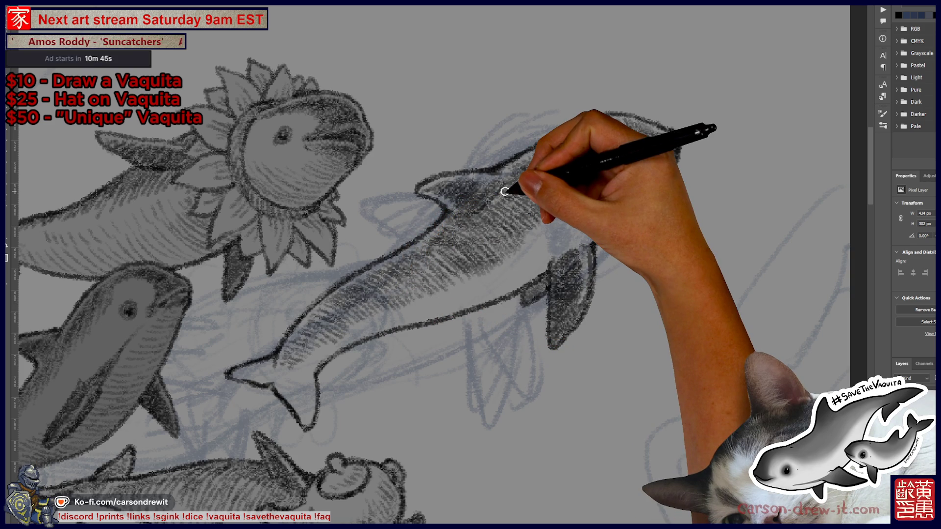
mouse_move(505, 191)
left_mouse_down()
mouse_move(495, 310)
mouse_move(431, 237)
mouse_move(504, 342)
mouse_move(467, 256)
mouse_move(458, 300)
mouse_move(467, 332)
left_mouse_up()
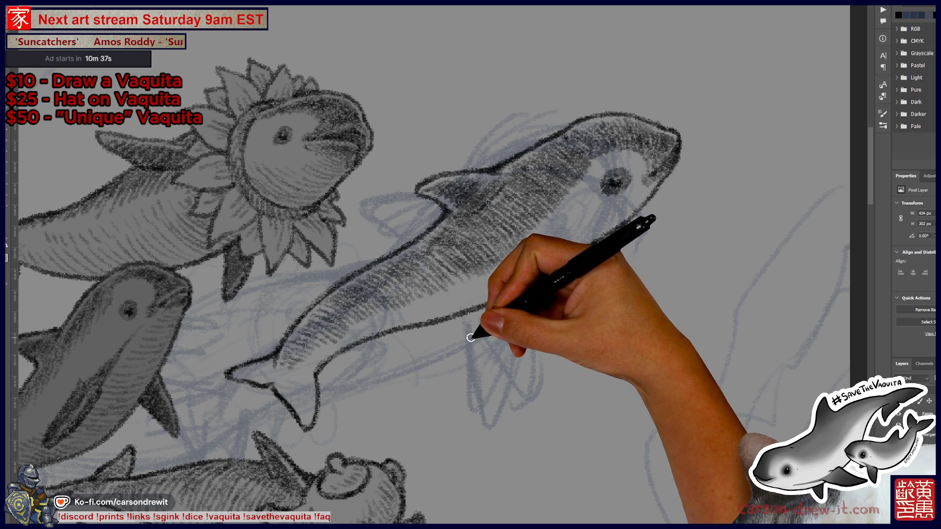
mouse_move(598, 190)
left_mouse_down()
mouse_move(594, 210)
mouse_move(608, 189)
mouse_move(593, 241)
left_mouse_up()
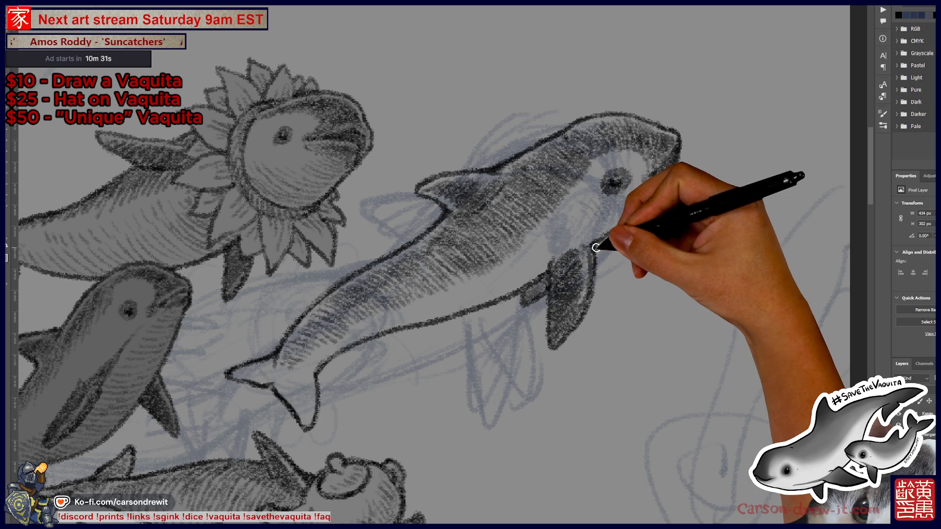
Hand-letter a V mark and the start of a greeting in the space above the vaquitas
mouse_move(557, 126)
left_mouse_down()
mouse_move(420, 340)
mouse_move(497, 183)
mouse_move(540, 198)
mouse_move(559, 127)
mouse_move(656, 220)
left_mouse_up()
left_click_drag(384, 118, 411, 158)
mouse_move(404, 106)
left_mouse_down()
mouse_move(395, 144)
mouse_move(479, 99)
mouse_move(579, 106)
mouse_move(604, 93)
mouse_move(610, 123)
left_mouse_up()
Finish the greeting with the viewer's name, 'you're amazing!', 'okay', a smiley and a small heart
left_click(620, 94)
left_click(621, 101)
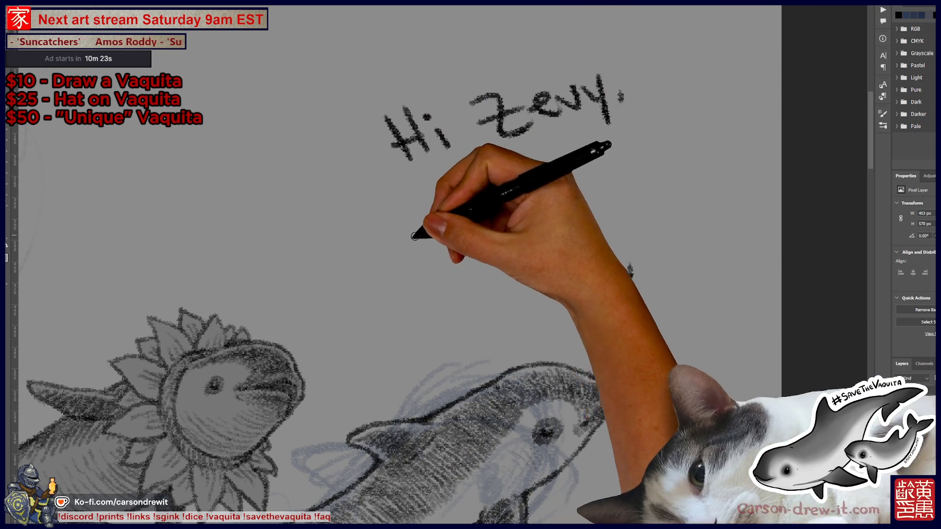
mouse_move(381, 214)
left_mouse_down()
mouse_move(431, 210)
mouse_move(466, 186)
mouse_move(523, 192)
mouse_move(545, 182)
left_mouse_up()
mouse_move(597, 162)
left_mouse_down()
mouse_move(630, 130)
mouse_move(686, 128)
mouse_move(696, 146)
left_mouse_up()
left_click_drag(704, 82, 700, 104)
left_click(711, 115)
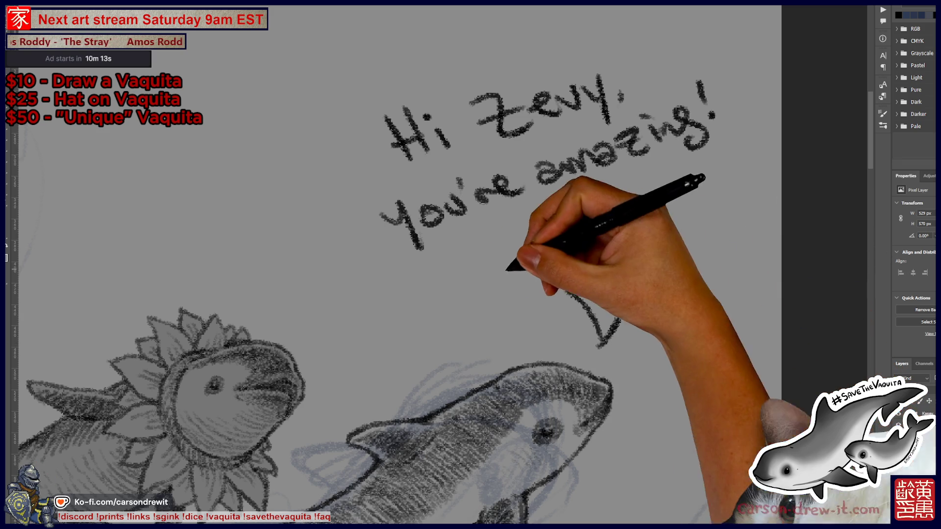
mouse_move(458, 267)
left_mouse_down()
mouse_move(487, 243)
mouse_move(513, 277)
mouse_move(546, 261)
left_mouse_up()
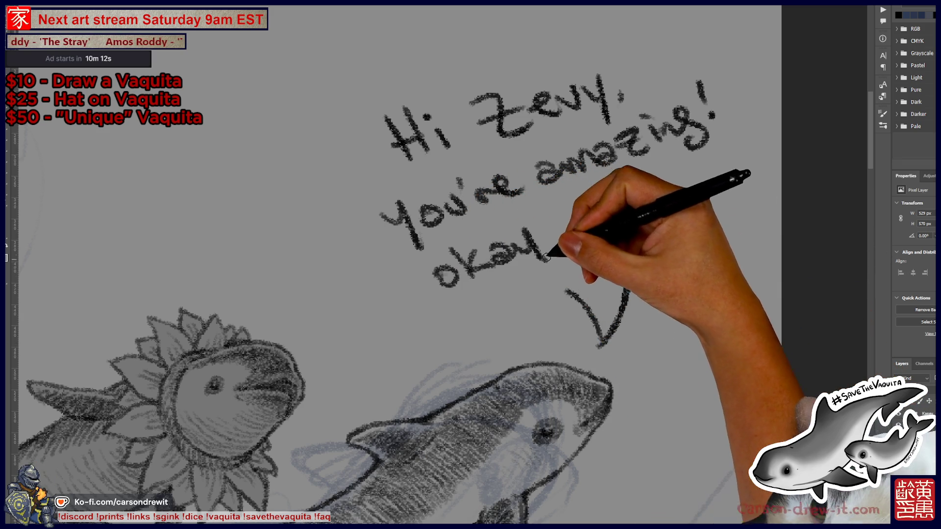
left_click_drag(597, 231, 571, 240)
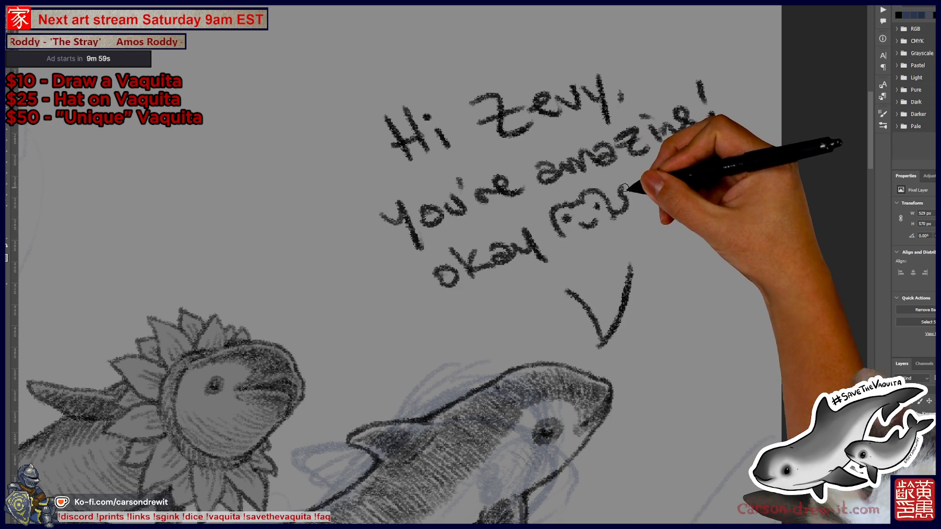
left_click_drag(622, 187, 645, 190)
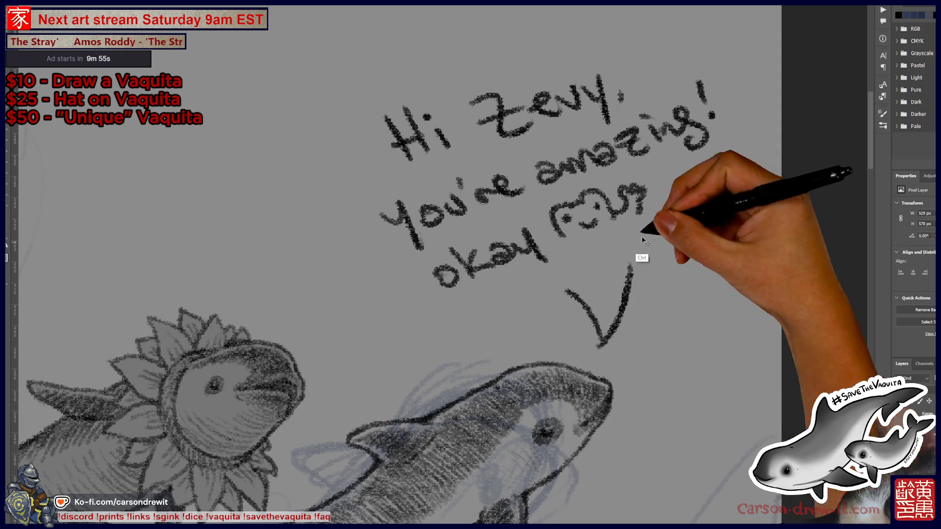
mouse_move(679, 194)
left_mouse_down()
mouse_move(692, 187)
mouse_move(680, 195)
left_mouse_up()
Undo the heart, face and last greeting words, then pan back onto the new vaquita's whole body
key("ctrl+z")
key("ctrl+z")
key("ctrl+z")
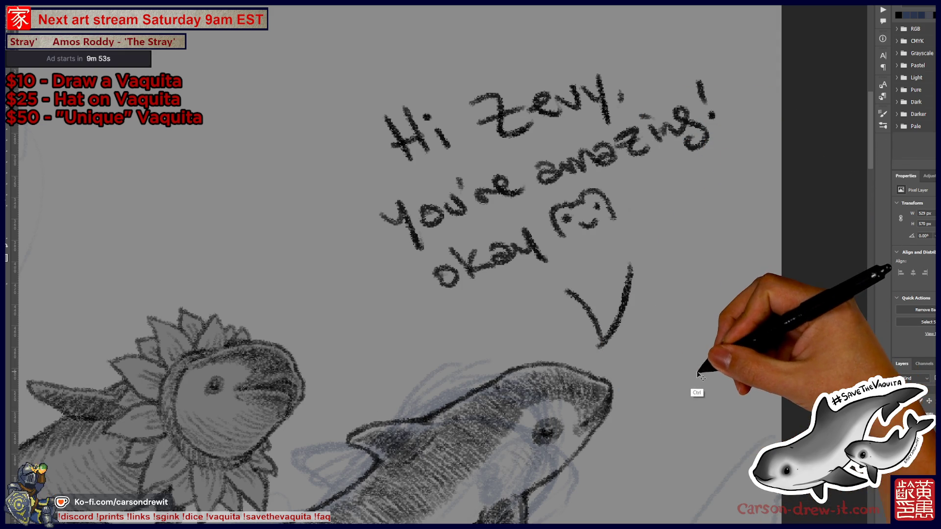
key("ctrl+z")
key("ctrl+z")
key("ctrl+z")
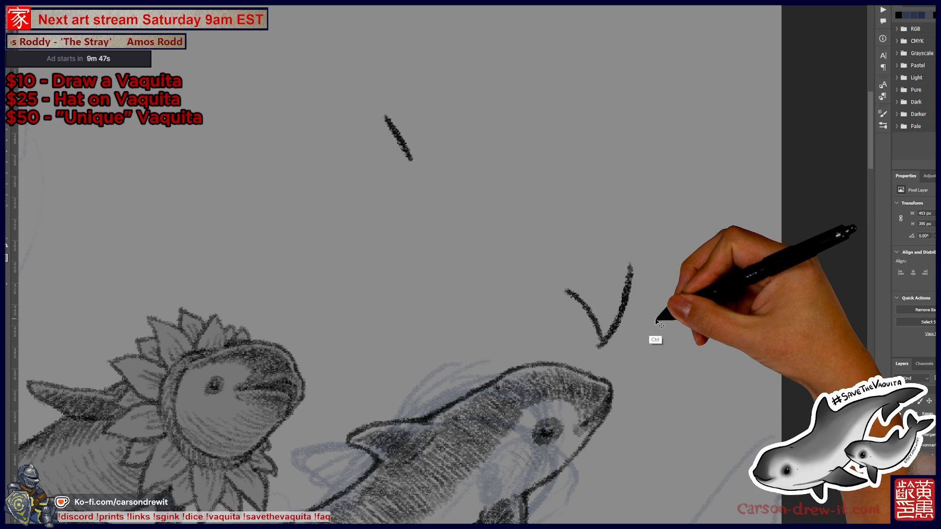
left_click_drag(609, 357, 637, 215)
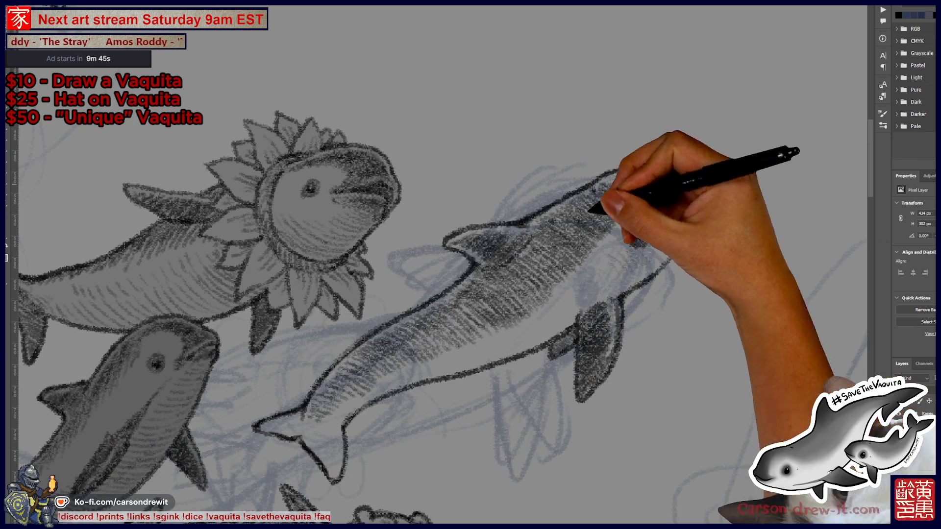
Hatch dark shading over the tail fin and body, then zoom out to check it among the vaquitas
mouse_move(262, 428)
left_mouse_down()
mouse_move(310, 399)
mouse_move(313, 434)
mouse_move(362, 347)
mouse_move(483, 331)
mouse_move(377, 374)
mouse_move(388, 392)
mouse_move(479, 343)
mouse_move(490, 362)
mouse_move(525, 332)
mouse_move(567, 315)
mouse_move(588, 273)
mouse_move(612, 267)
mouse_move(605, 270)
mouse_move(637, 240)
mouse_move(636, 279)
mouse_move(668, 252)
mouse_move(676, 256)
mouse_move(686, 248)
mouse_move(657, 220)
mouse_move(693, 211)
left_mouse_up()
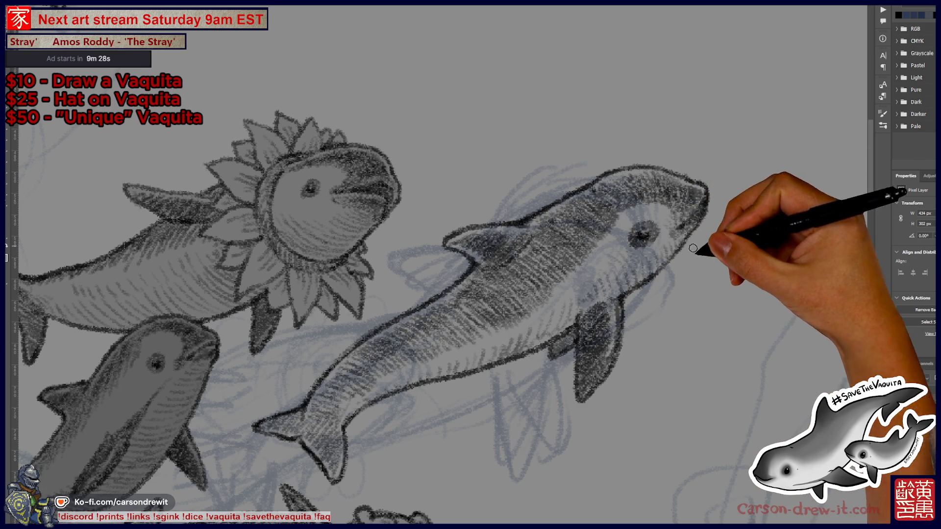
mouse_move(579, 343)
left_mouse_down()
mouse_move(633, 340)
mouse_move(705, 244)
left_mouse_up()
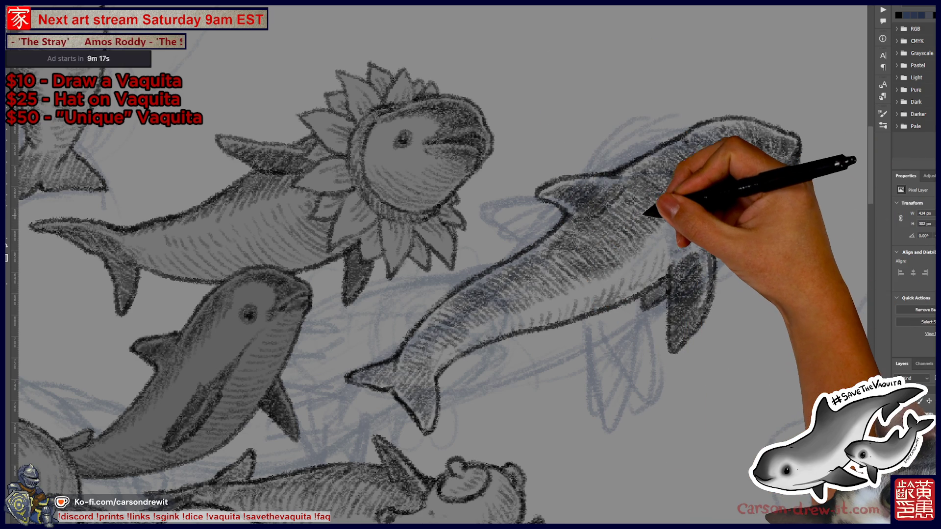
scroll(643, 214, "down", 5)
left_click_drag(632, 211, 540, 210)
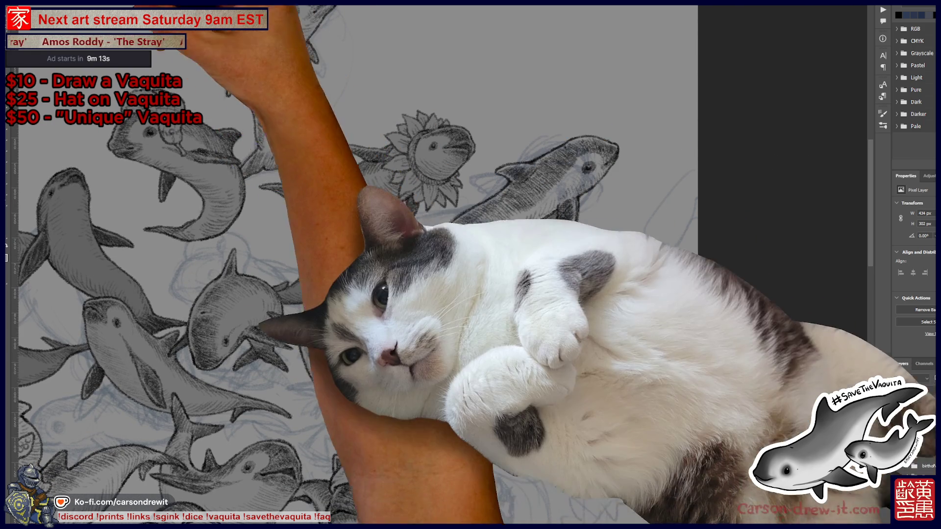
scroll(463, 233, "up", 4)
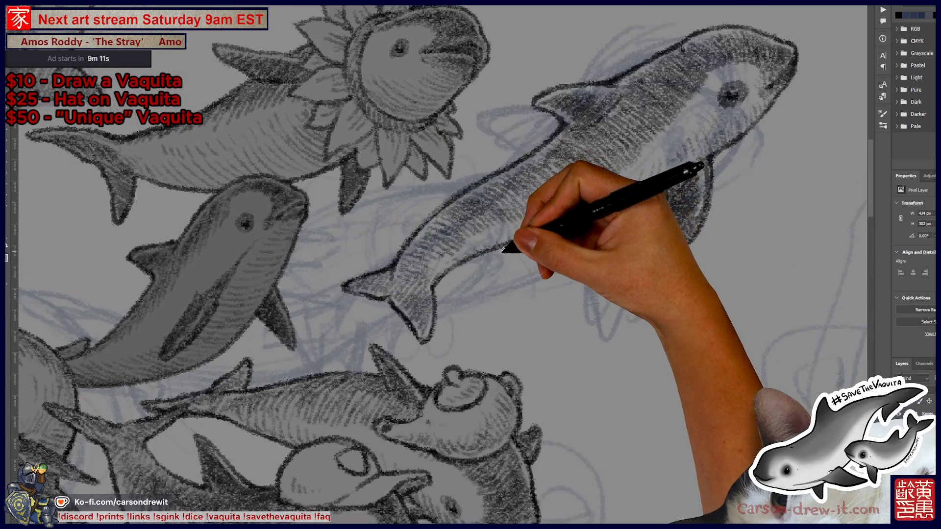
scroll(500, 251, "down", 4)
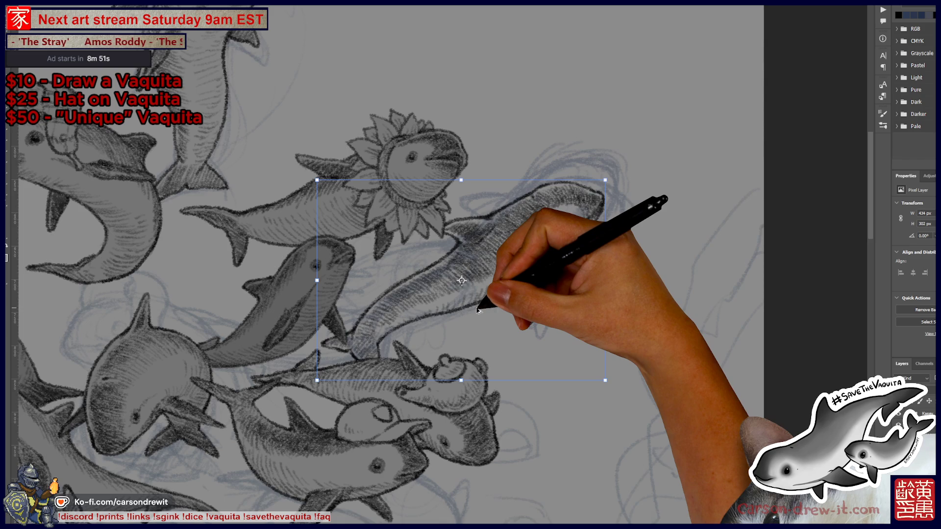
scroll(478, 309, "down", 3)
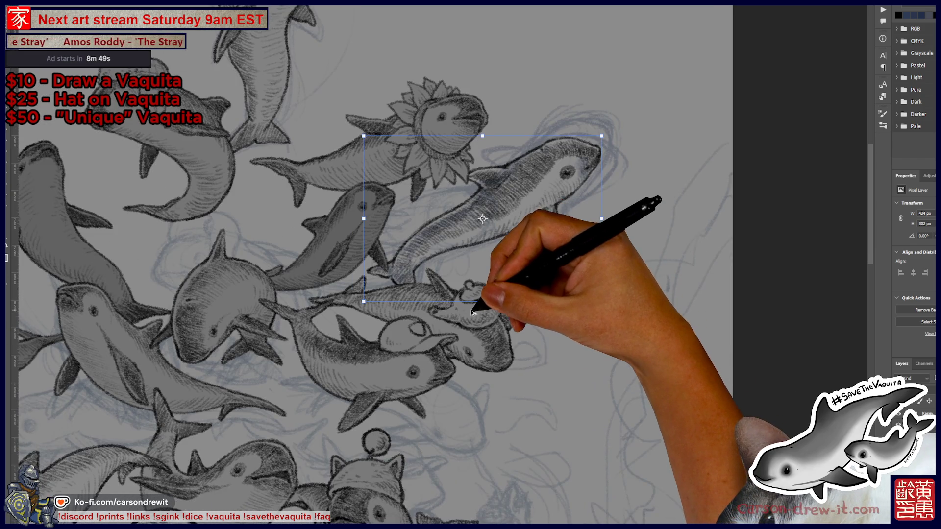
Expand the vaquita selection slightly and add a layer mask to the new vaquita's layer from it
scroll(473, 312, "up", 3)
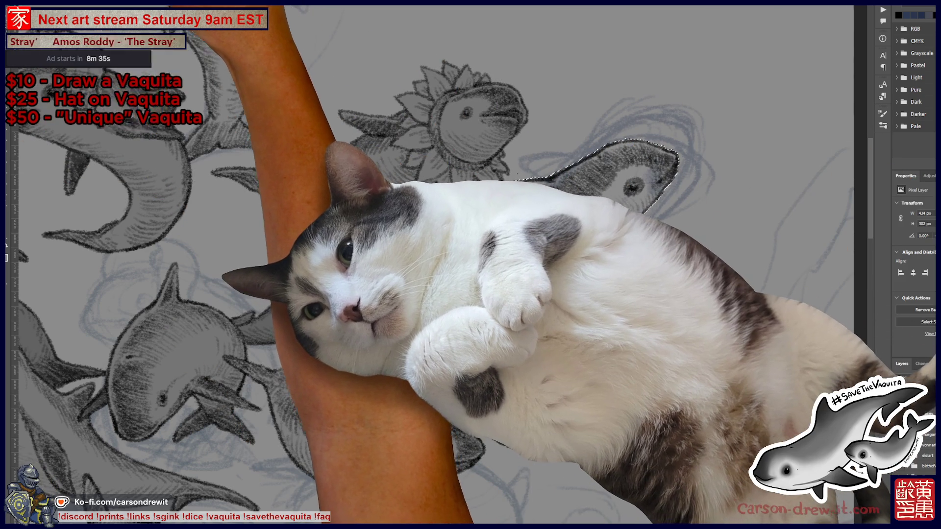
left_click(96, 3)
mouse_move(123, 84)
left_click(195, 101)
left_click(570, 142)
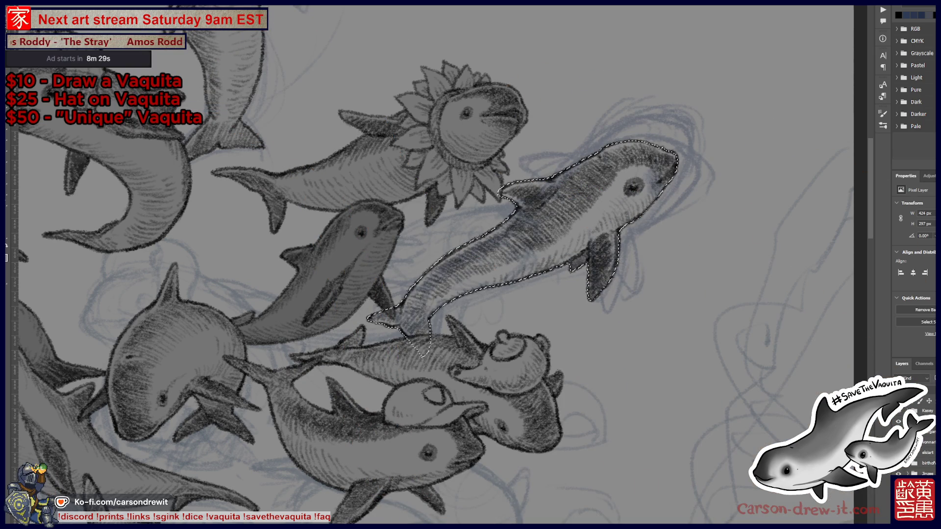
left_click(913, 468)
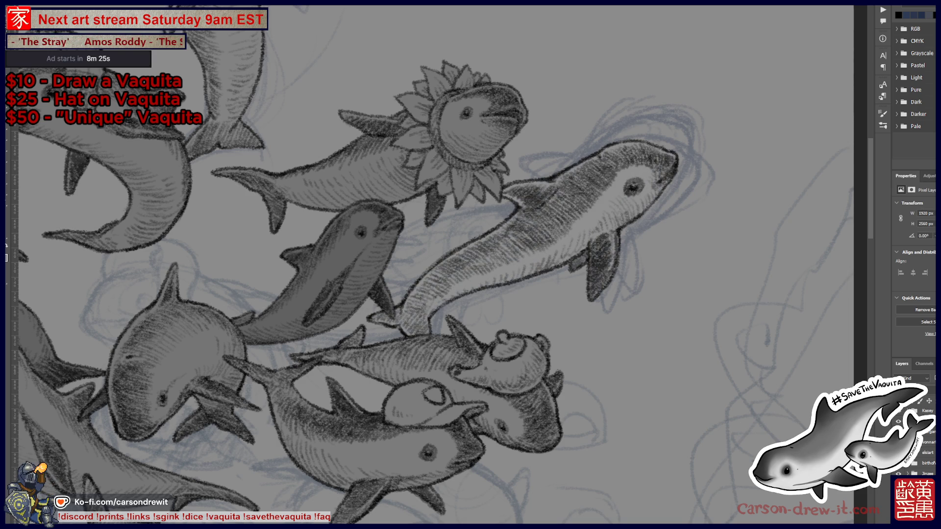
key("ctrl+u")
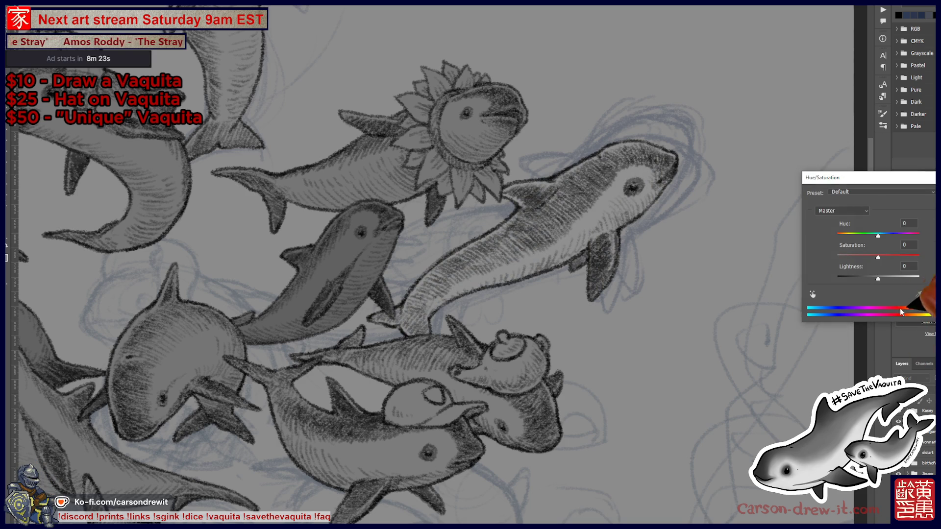
Apply Hue/Saturation Lightness -26 to the new vaquita, then zoom out to see the drawing
left_click_drag(877, 279, 871, 283)
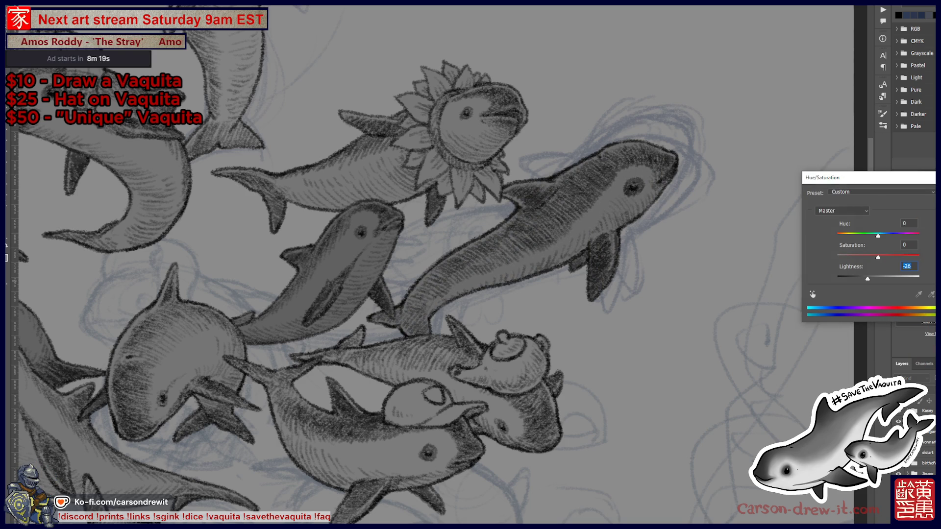
key("Return")
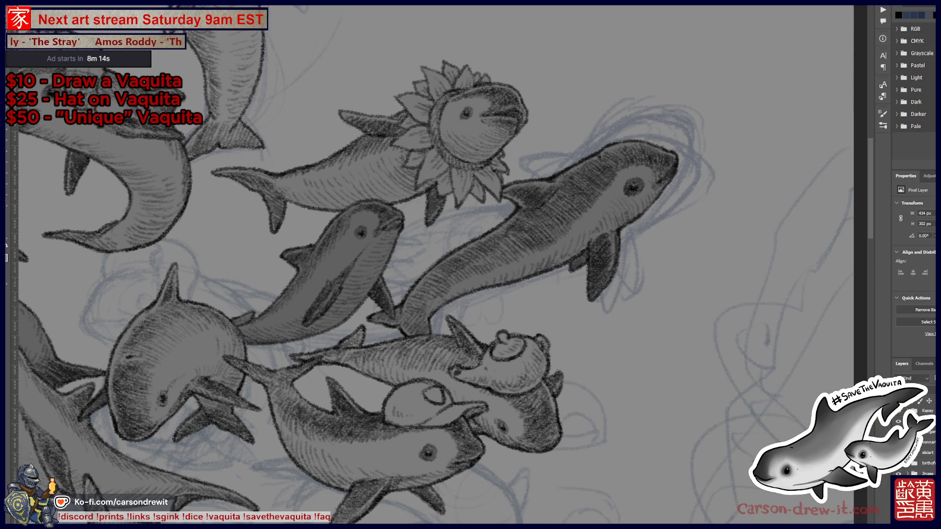
key("ctrl+minus")
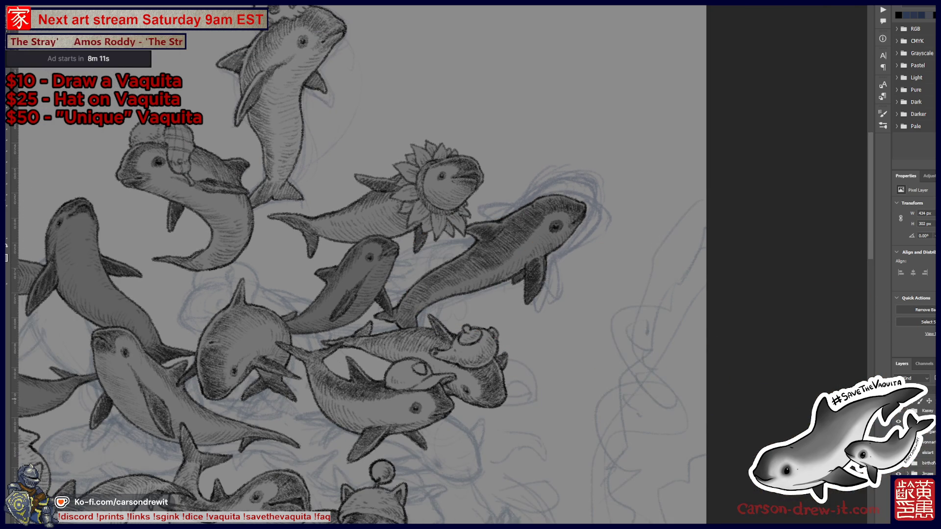
key("ctrl+minus")
Select the pixel sketch layer and pan to the empty area above the vaquita school
left_click_drag(526, 241, 535, 225)
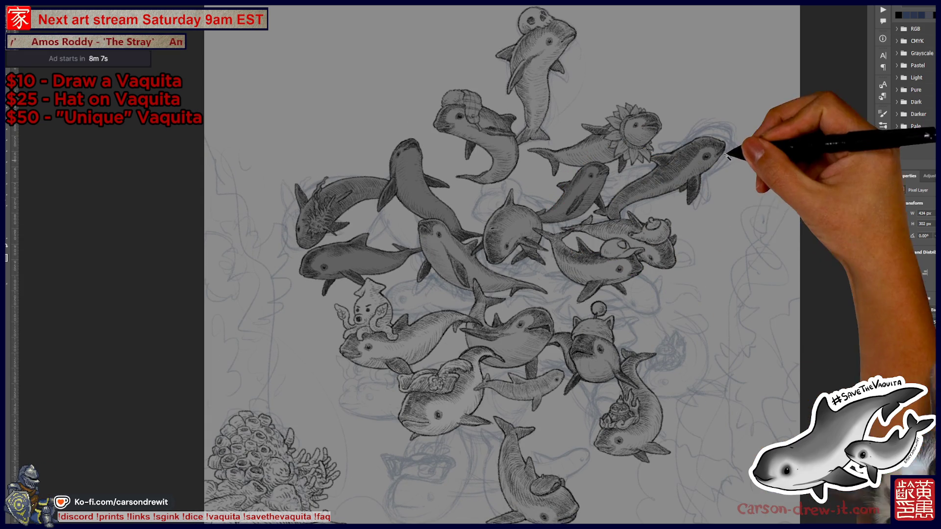
key("ctrl+plus")
key("ctrl+plus")
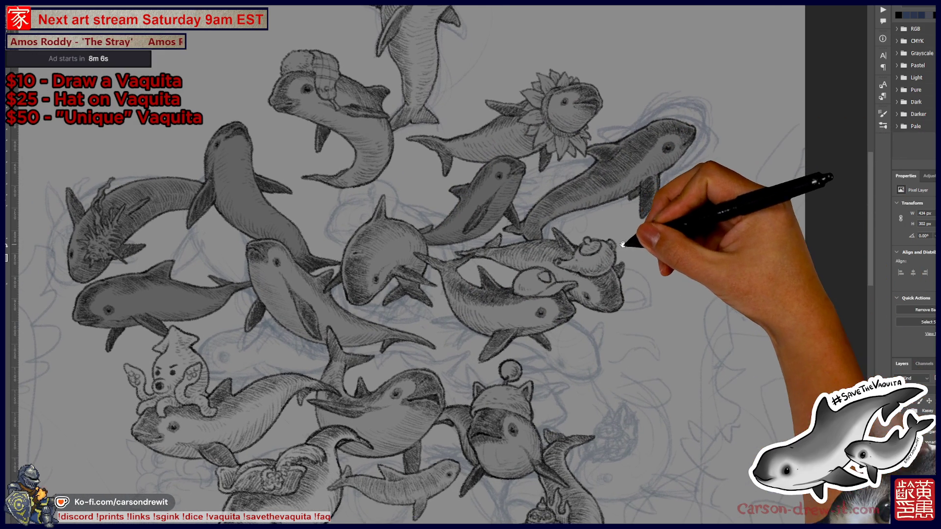
left_click_drag(623, 244, 607, 196)
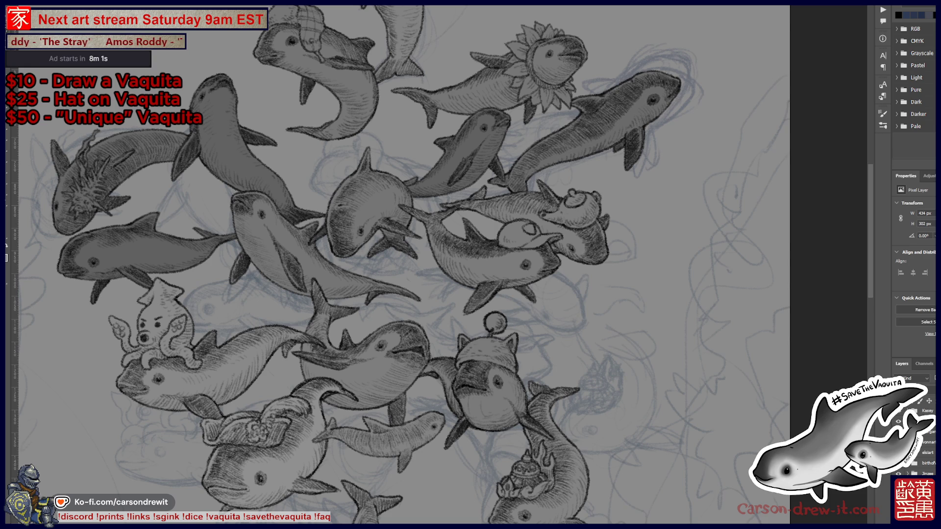
left_click(913, 467)
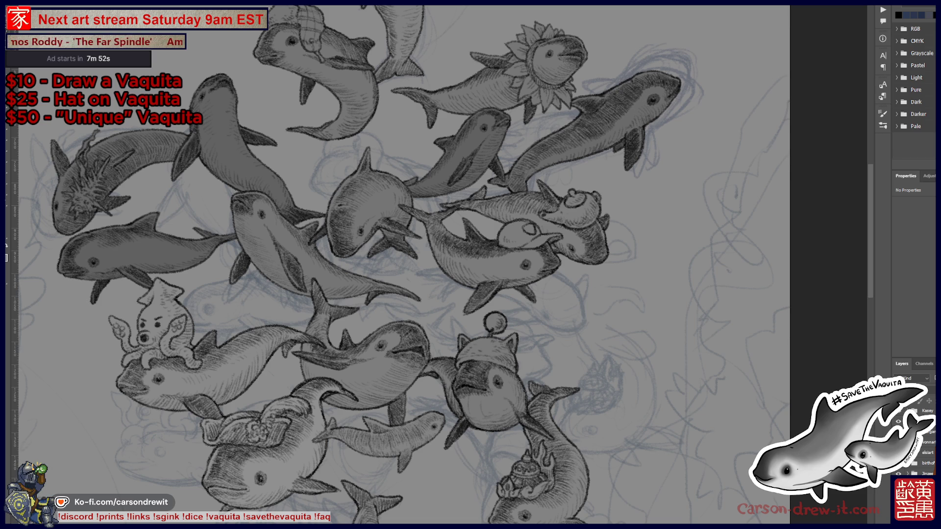
left_click(913, 467)
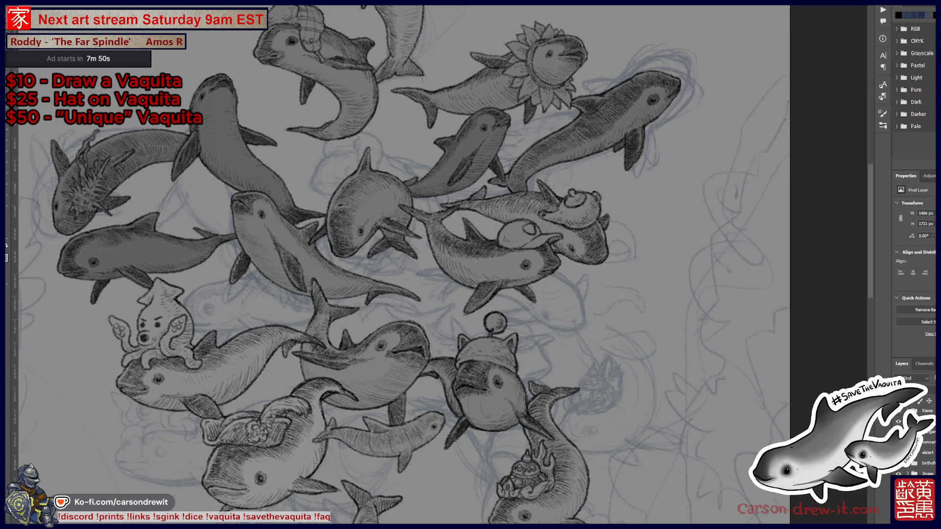
mouse_move(308, 284)
left_mouse_down()
mouse_move(383, 340)
mouse_move(477, 341)
mouse_move(447, 311)
mouse_move(430, 347)
mouse_move(504, 269)
mouse_move(533, 170)
mouse_move(563, 388)
mouse_move(466, 130)
mouse_move(576, 205)
mouse_move(550, 269)
mouse_move(567, 279)
mouse_move(396, 316)
mouse_move(185, 269)
mouse_move(499, 237)
mouse_move(558, 286)
left_mouse_up()
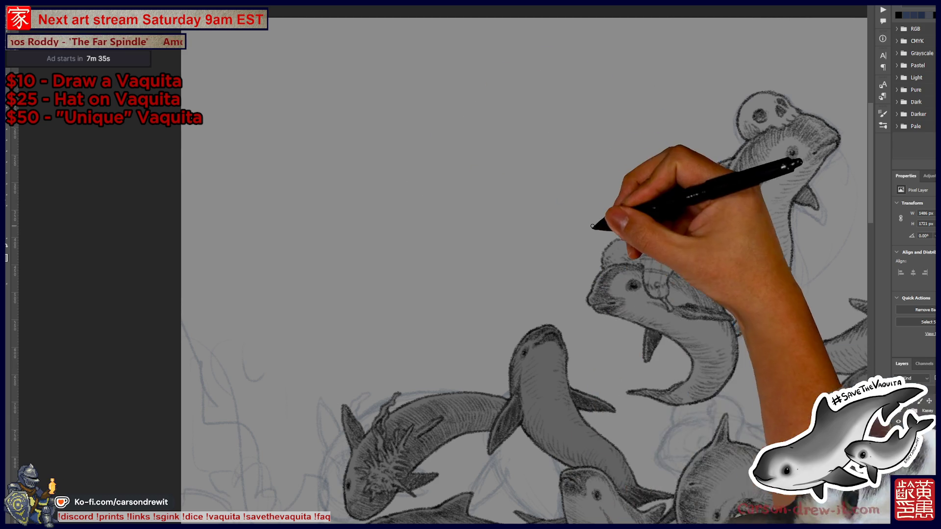
Sketch the new vaquita's round head, back and belly curves, eye and smiling mouth
left_click_drag(422, 215, 410, 274)
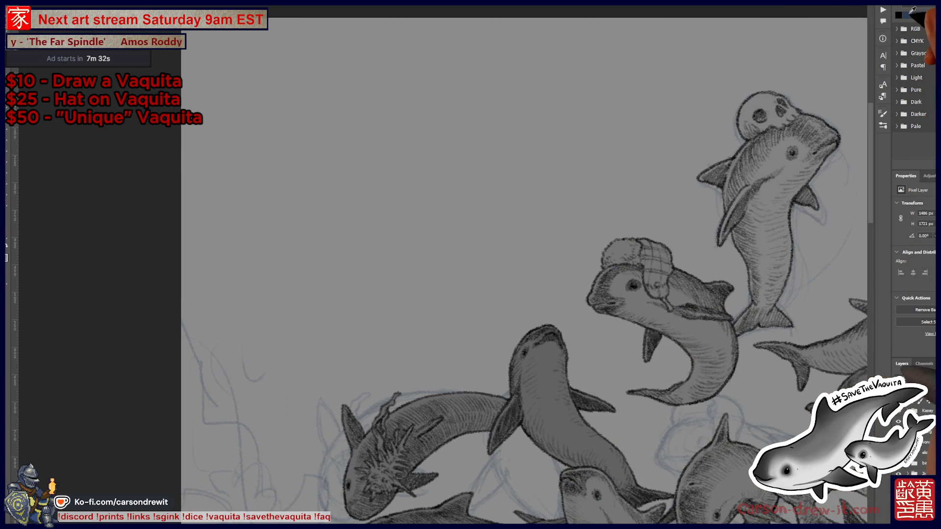
mouse_move(422, 222)
left_mouse_down()
mouse_move(504, 216)
mouse_move(590, 257)
left_mouse_up()
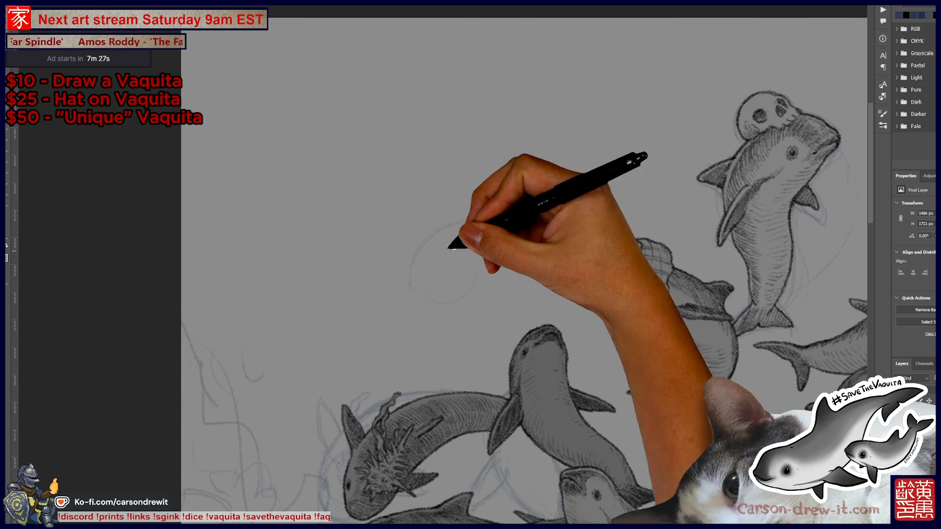
mouse_move(424, 301)
left_mouse_down()
mouse_move(420, 288)
mouse_move(447, 308)
mouse_move(428, 279)
left_mouse_up()
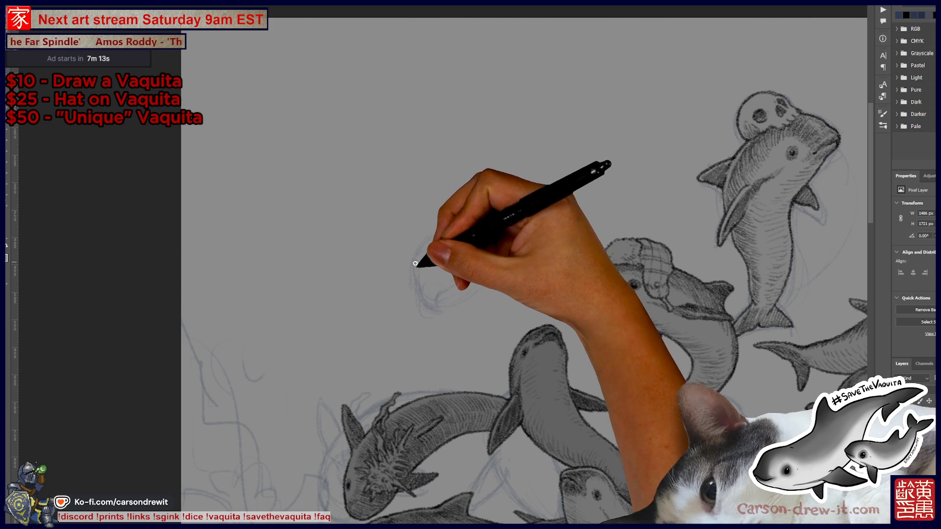
mouse_move(447, 225)
left_mouse_down()
mouse_move(514, 220)
mouse_move(583, 250)
left_mouse_up()
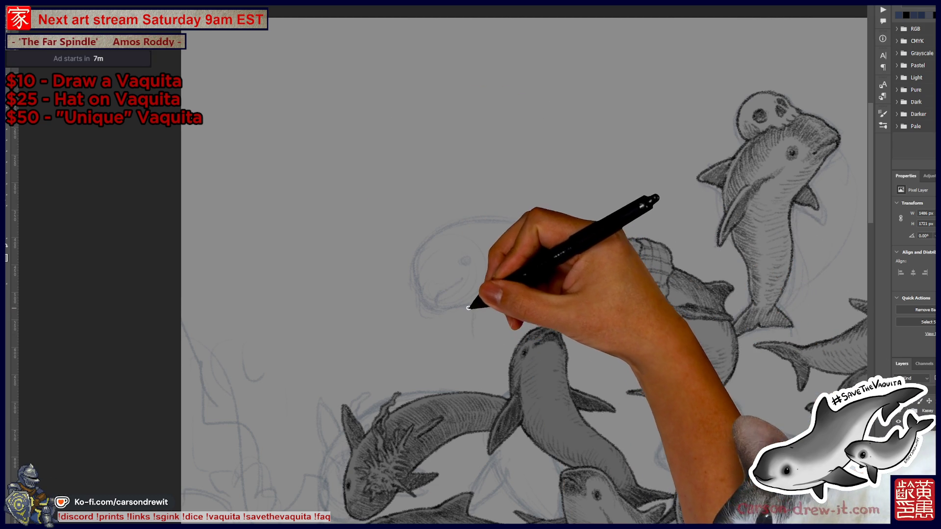
left_click_drag(474, 316, 478, 343)
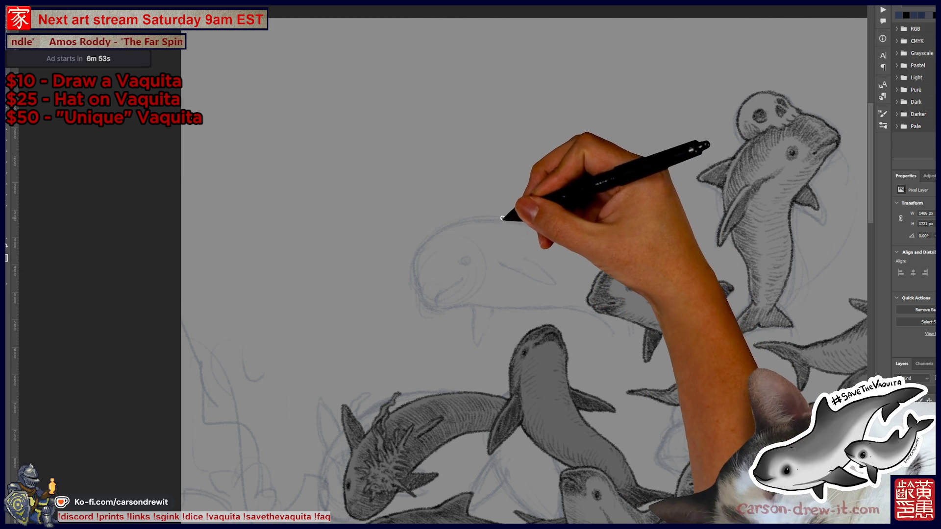
left_click_drag(517, 202, 529, 223)
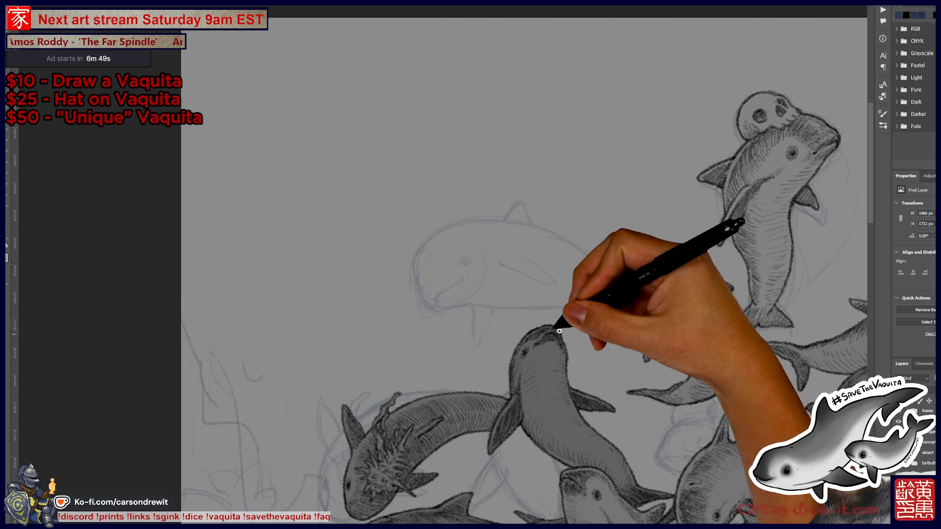
left_click_drag(468, 264, 463, 260)
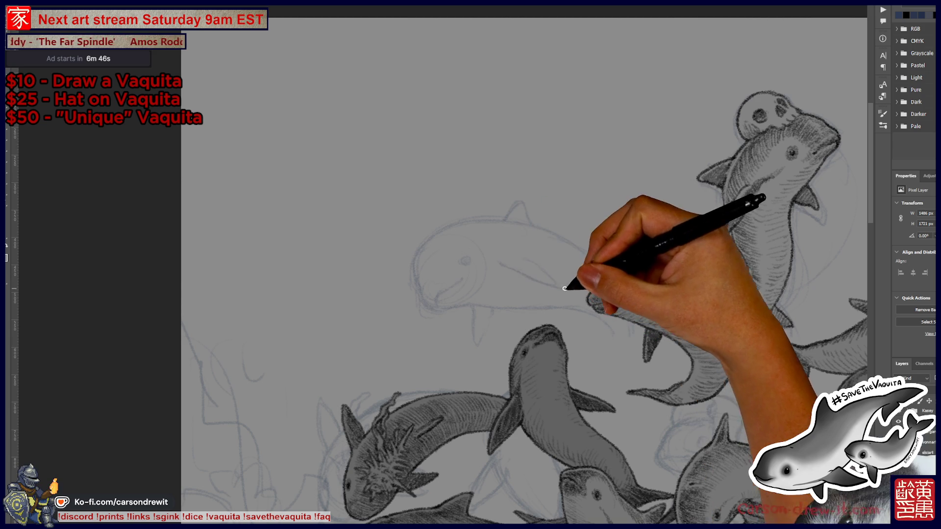
left_click_drag(536, 260, 562, 283)
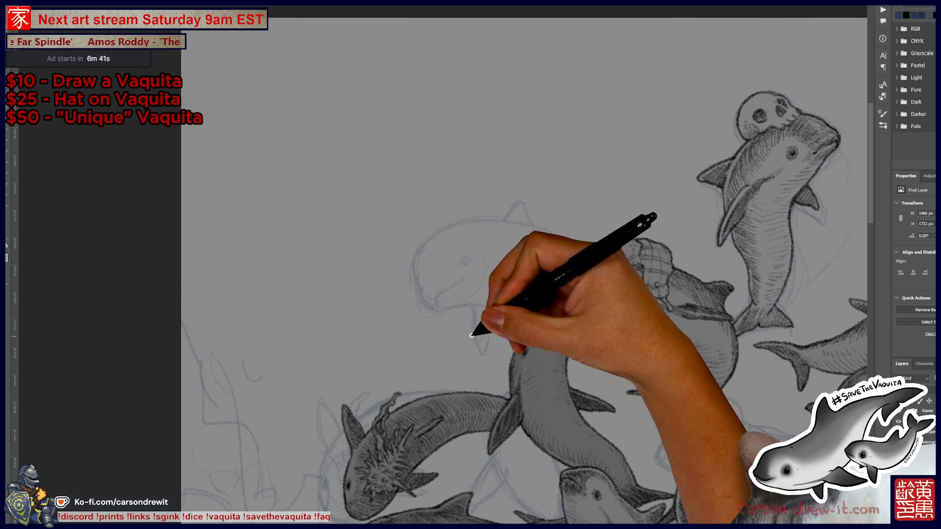
left_click_drag(496, 312, 571, 310)
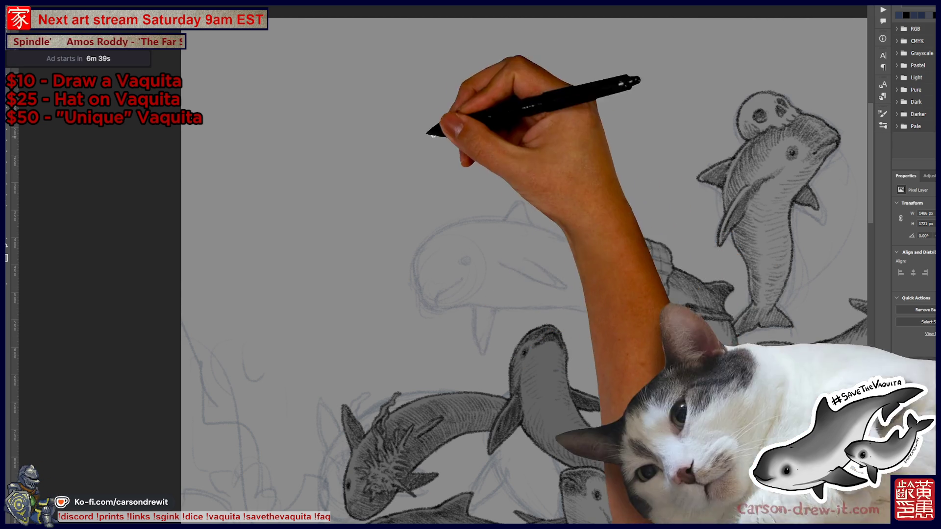